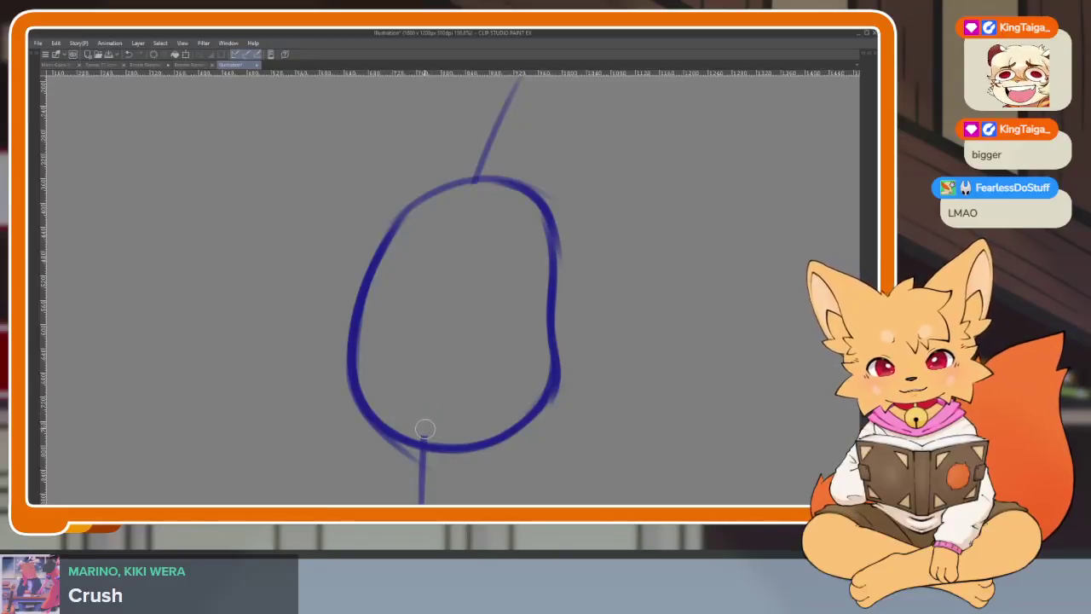
Draw vertical and horizontal blue guide lines through the body oval
left_click_drag(468, 189, 441, 446)
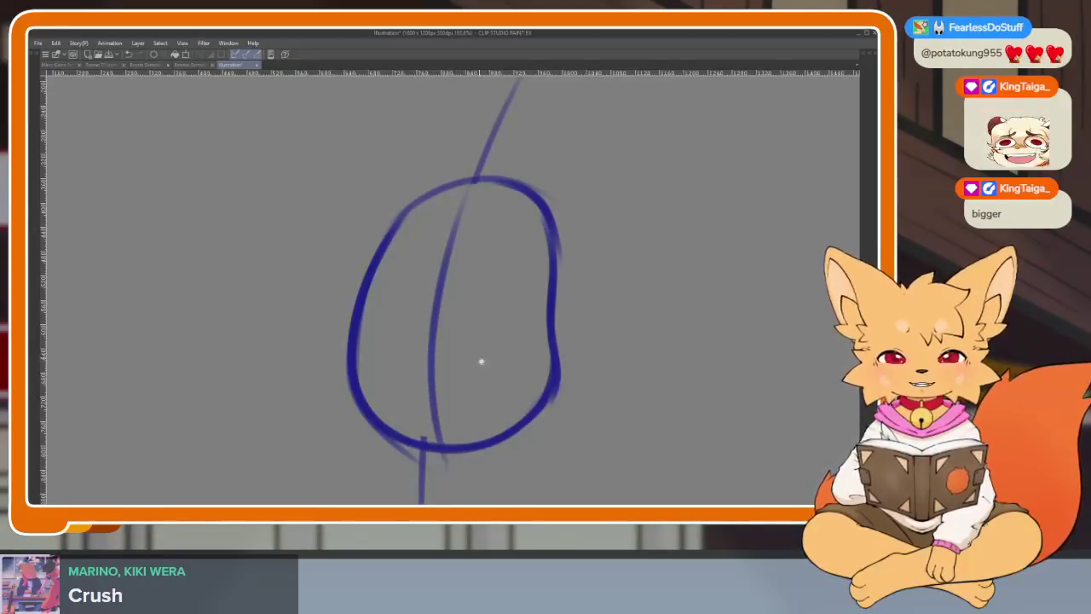
scroll(478, 373, "up", 2)
scroll(477, 370, "down", 2)
left_click_drag(478, 370, 450, 367)
scroll(450, 367, "up", 1)
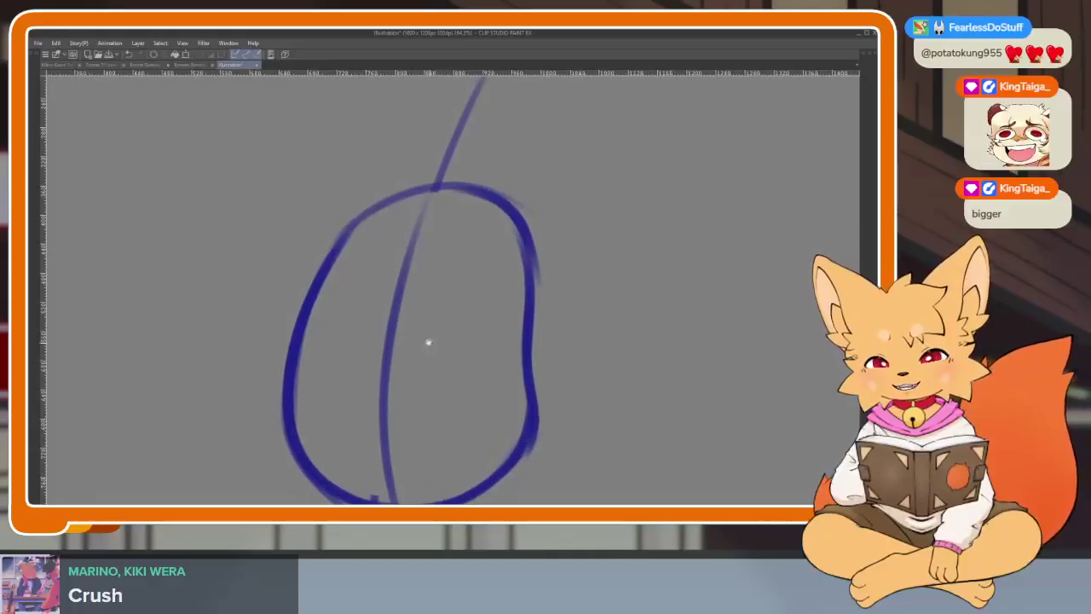
mouse_move(283, 359)
left_mouse_down()
mouse_move(367, 328)
mouse_move(575, 356)
left_mouse_up()
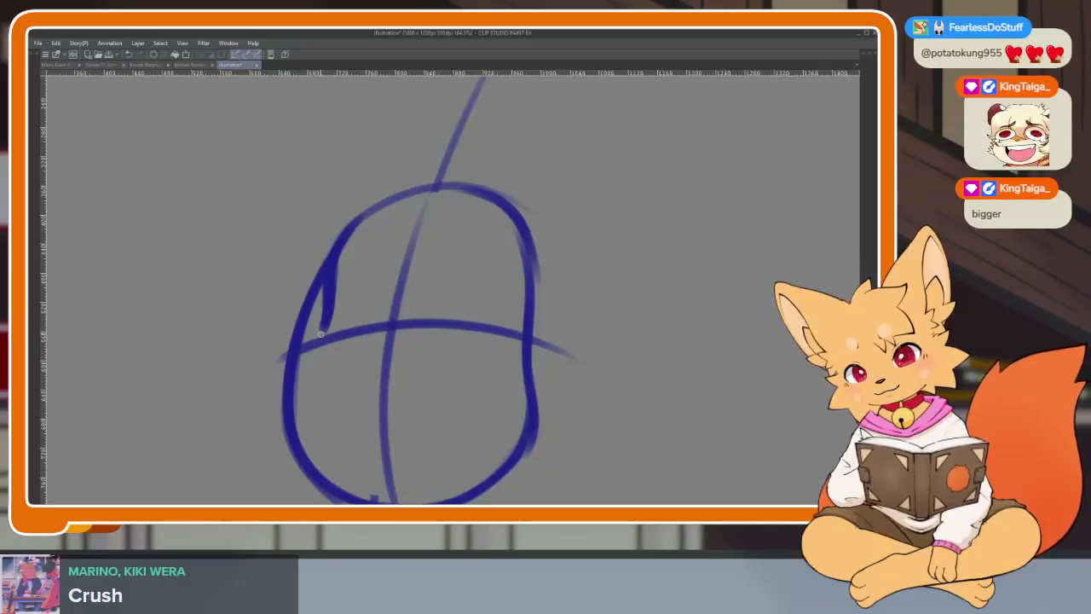
Retrace the oval's bottom arc, middle line and top edge darker, undoing a stray stroke
left_click_drag(286, 404, 306, 307)
mouse_move(285, 370)
left_mouse_down()
mouse_move(316, 435)
mouse_move(375, 461)
mouse_move(486, 431)
mouse_move(531, 370)
left_mouse_up()
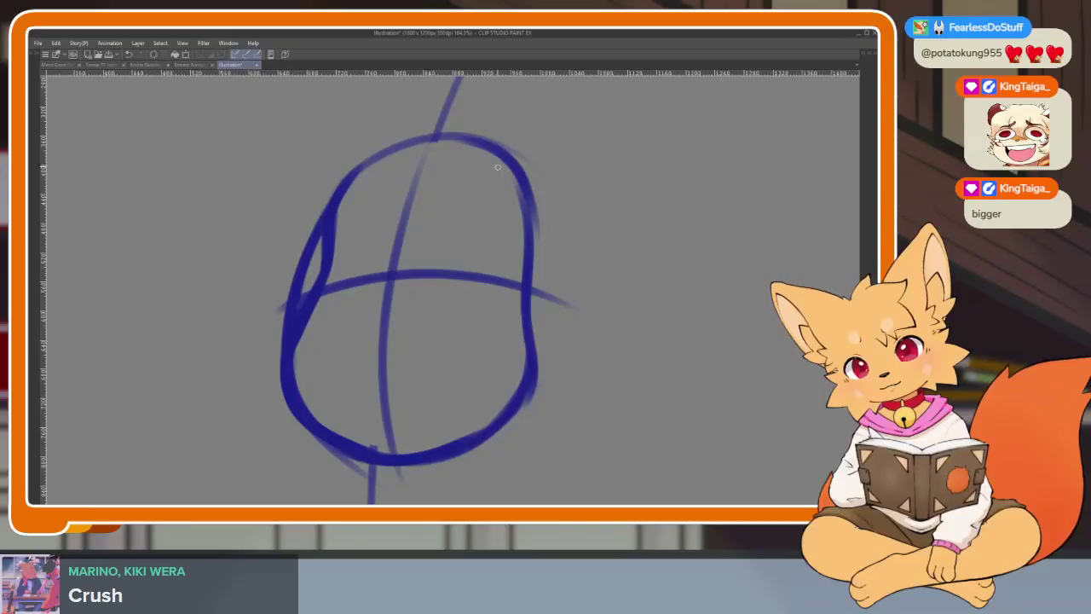
mouse_move(509, 266)
left_mouse_down()
mouse_move(522, 223)
mouse_move(529, 355)
mouse_move(491, 435)
left_mouse_up()
left_click_drag(294, 417, 416, 455)
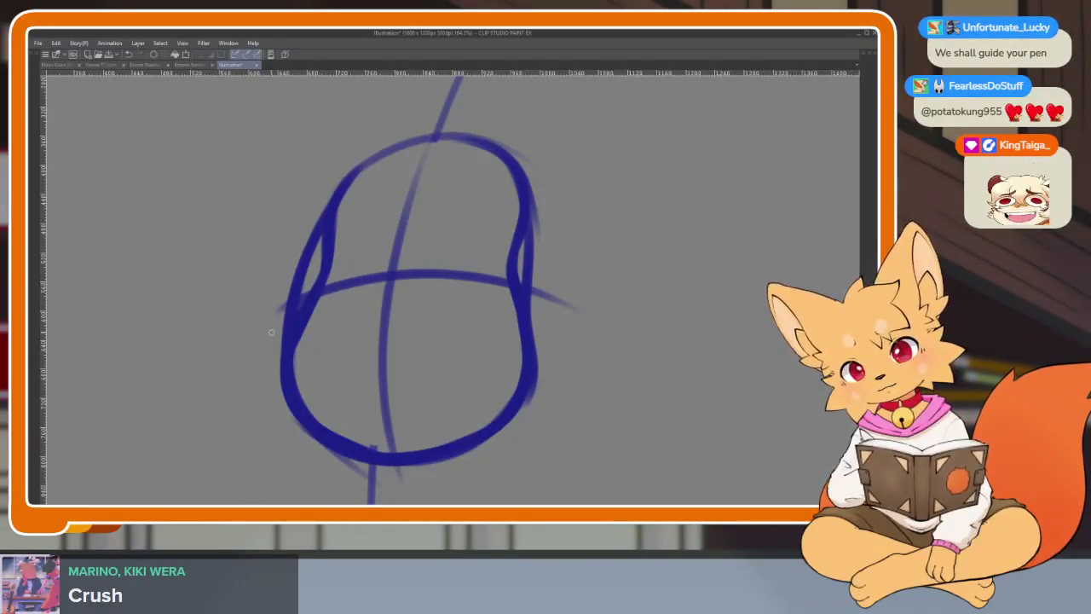
left_click_drag(323, 291, 511, 280)
mouse_move(350, 186)
left_mouse_down()
mouse_move(443, 154)
mouse_move(522, 181)
left_mouse_up()
mouse_move(393, 170)
left_mouse_down()
mouse_move(329, 208)
mouse_move(339, 279)
mouse_move(504, 277)
left_mouse_up()
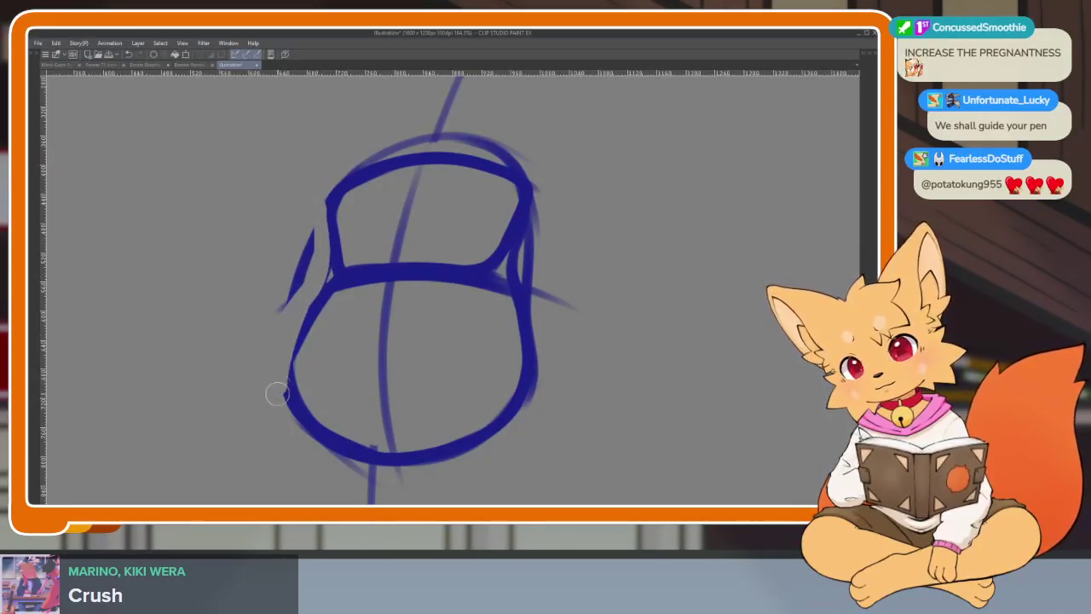
key("ctrl+z")
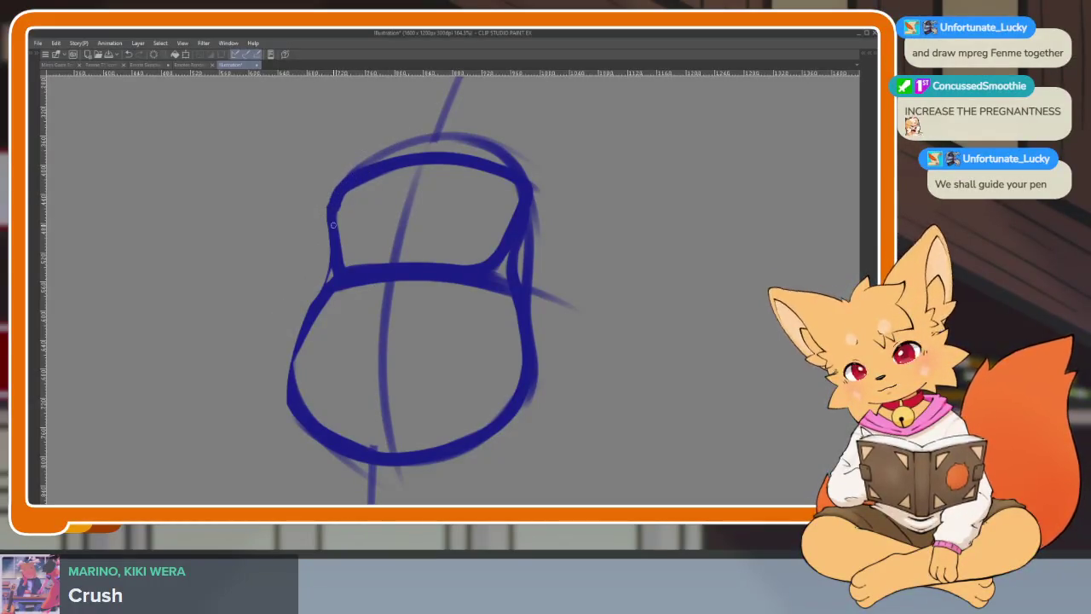
Thicken the belly's left and right outlines, removing the heavy bottom stroke
left_click_drag(292, 357, 286, 382)
left_click_drag(324, 415, 347, 432)
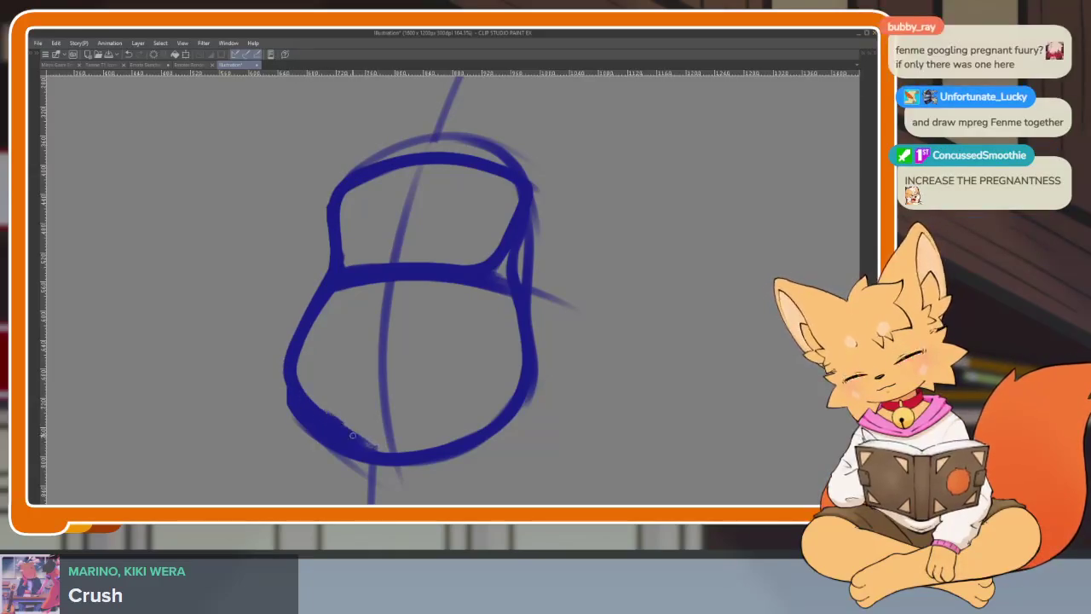
left_click_drag(486, 419, 517, 388)
left_click_drag(509, 263, 512, 344)
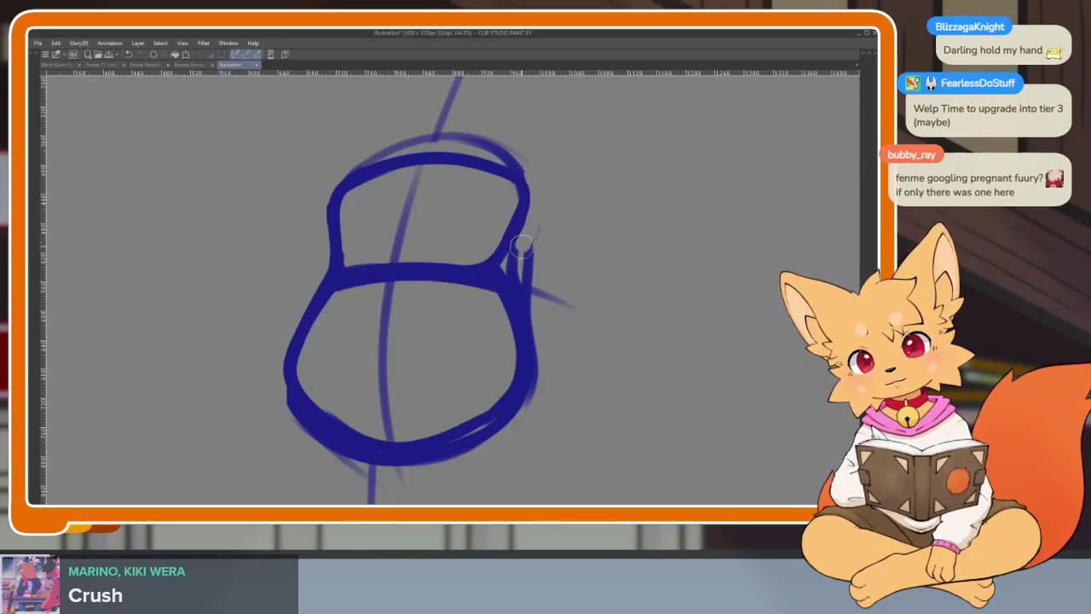
key("ctrl+z")
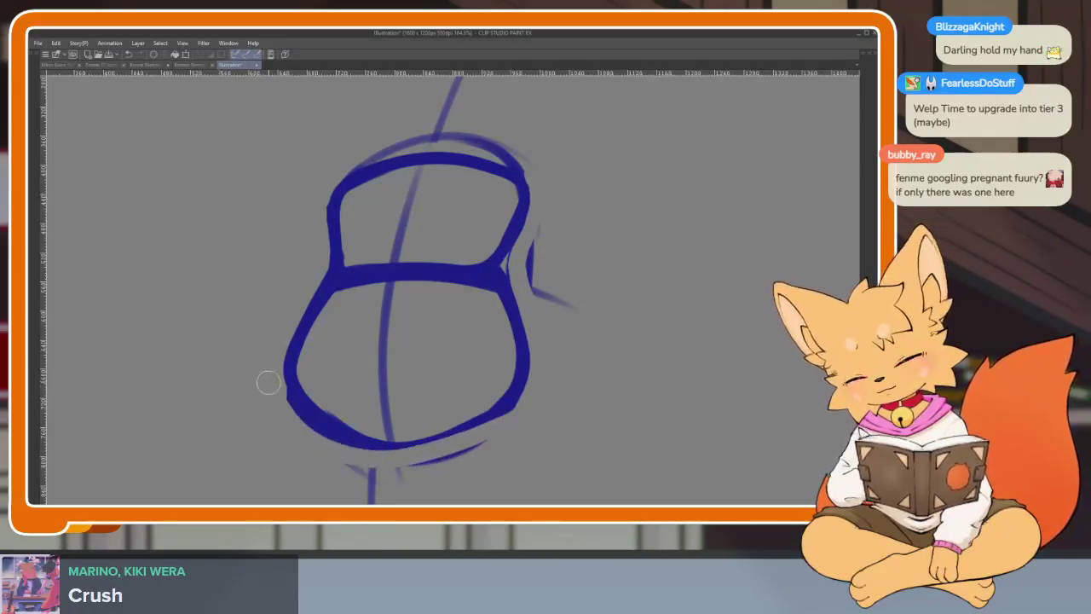
scroll(384, 271, "up", 2)
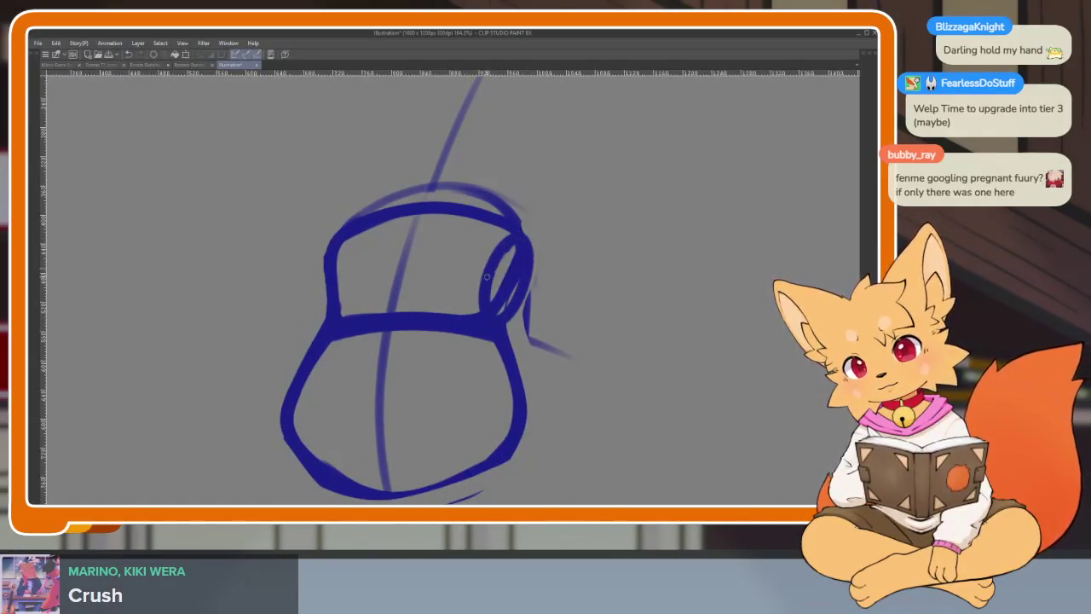
scroll(545, 230, "down", 2)
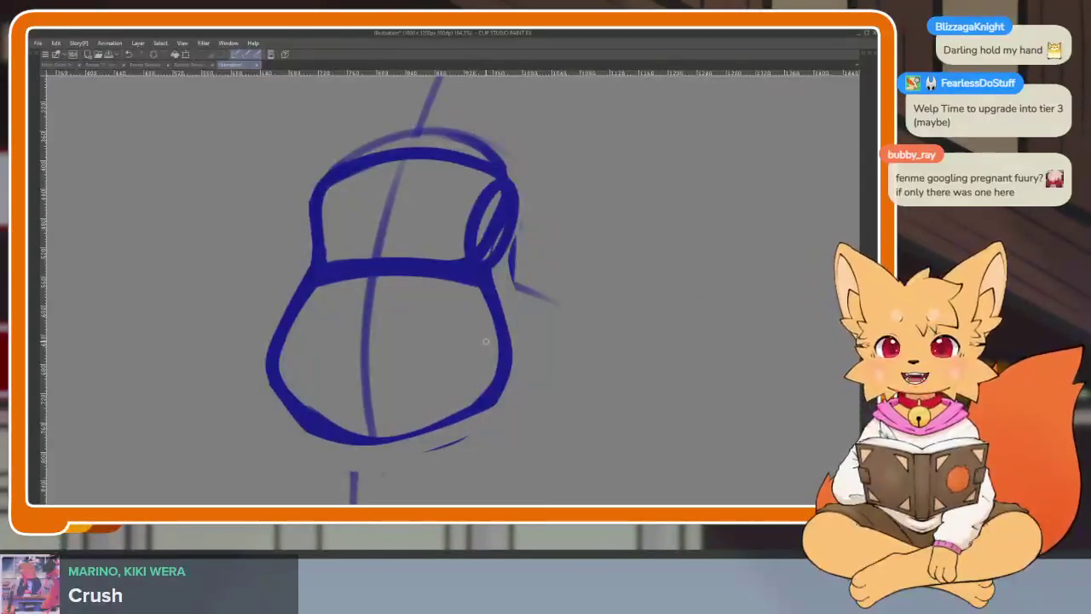
scroll(531, 378, "down", 1)
scroll(507, 364, "down", 1)
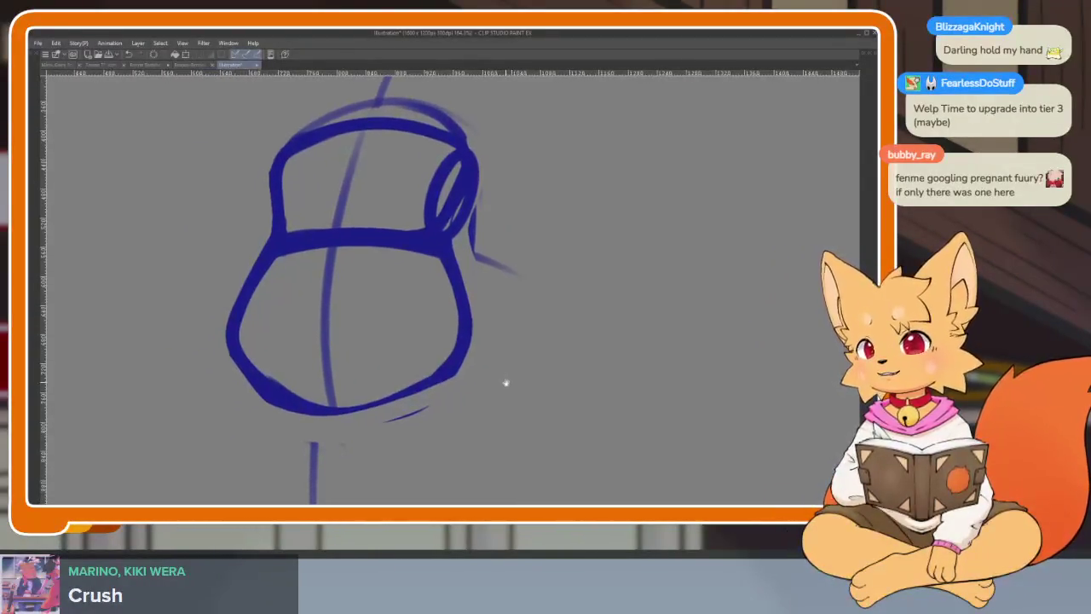
scroll(504, 380, "down", 1)
scroll(504, 397, "up", 1)
scroll(503, 394, "down", 1)
scroll(477, 385, "up", 1)
scroll(384, 316, "up", 1)
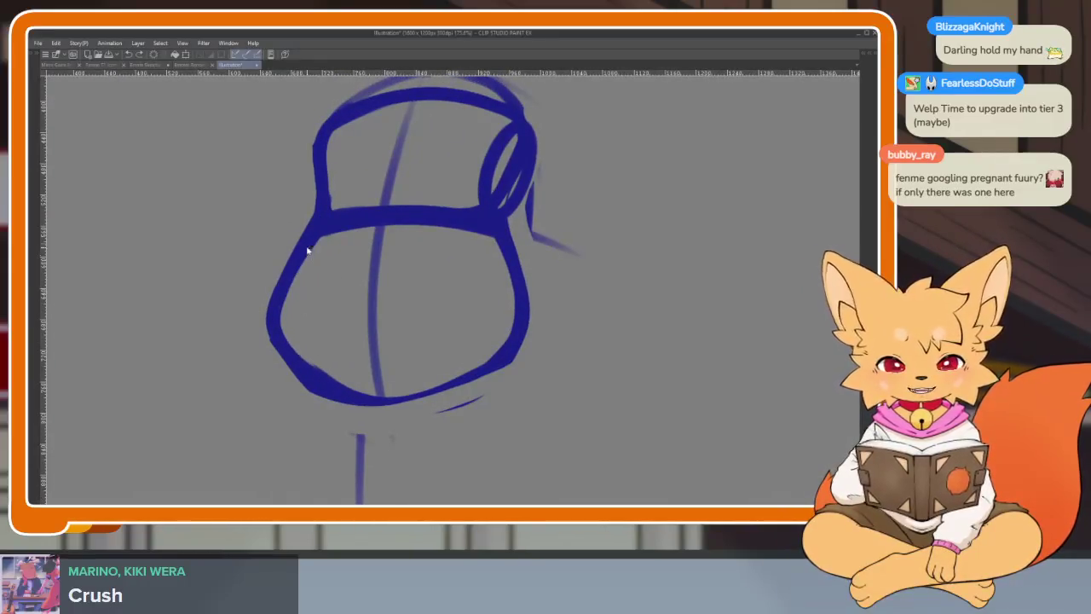
Redraw the belly's left side further inward and erase the old outer edge
left_click_drag(311, 234, 300, 375)
key("e")
mouse_move(315, 212)
left_mouse_down()
mouse_move(290, 256)
mouse_move(307, 390)
left_mouse_up()
scroll(589, 383, "down", 3)
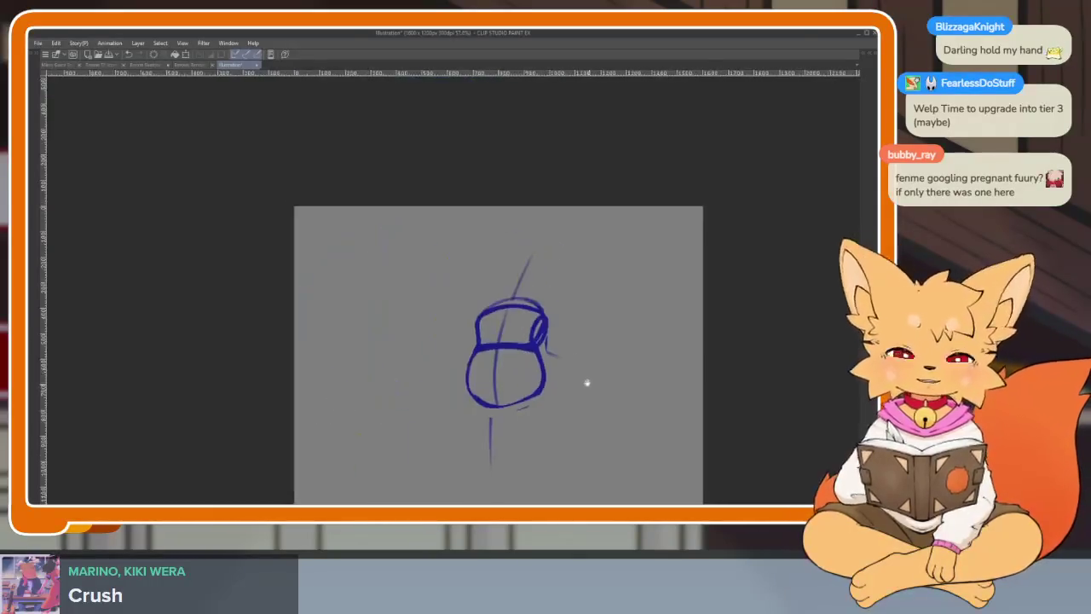
scroll(510, 413, "up", 3)
left_click_drag(346, 160, 327, 178)
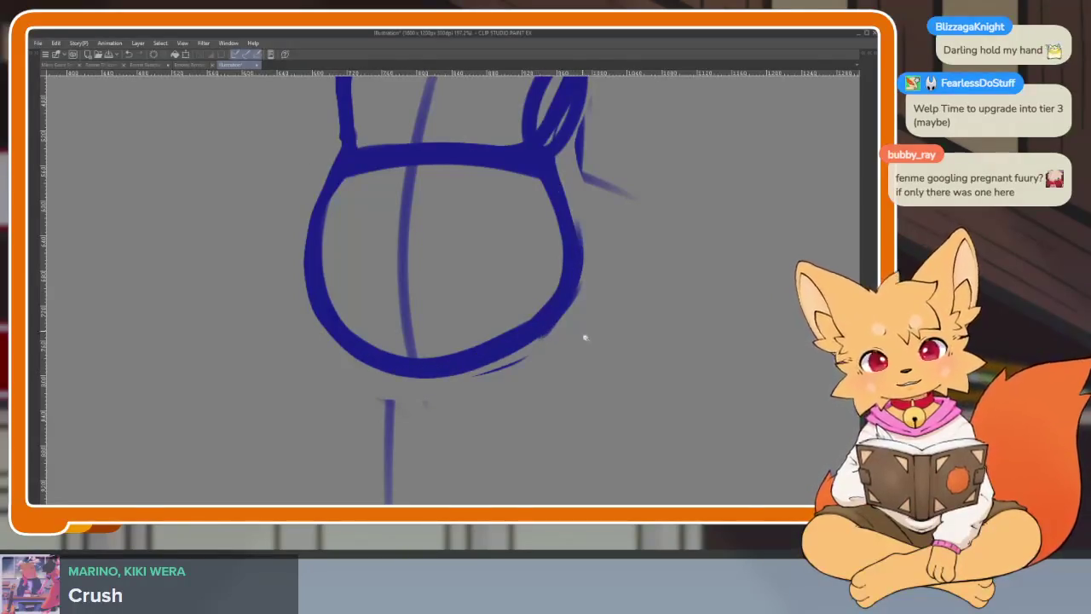
scroll(580, 325, "down", 3)
scroll(550, 322, "up", 3)
Try extra strokes along the belly's left side, then discard them all
left_click_drag(352, 273, 382, 451)
key("ctrl+z")
left_click_drag(358, 257, 380, 452)
key("ctrl+z")
mouse_move(356, 226)
left_mouse_down()
mouse_move(364, 447)
mouse_move(632, 444)
left_mouse_up()
key("ctrl+z")
key("ctrl+z")
key("ctrl+z")
Draw a long ground line below the belly with left and right legs reaching it
left_click_drag(254, 465, 666, 450)
left_click_drag(350, 259, 367, 464)
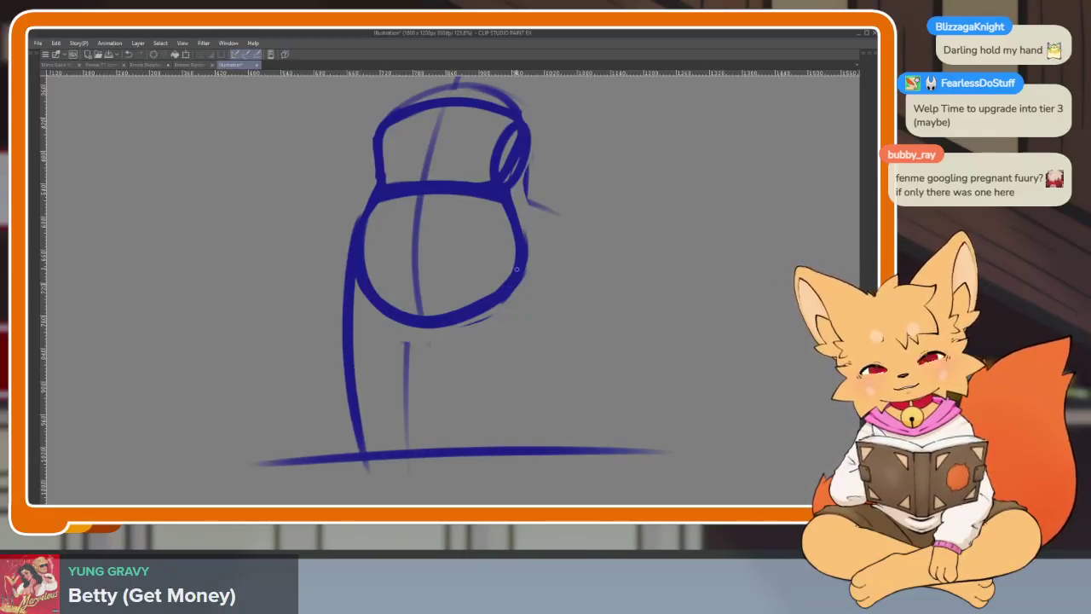
left_click_drag(518, 224, 522, 447)
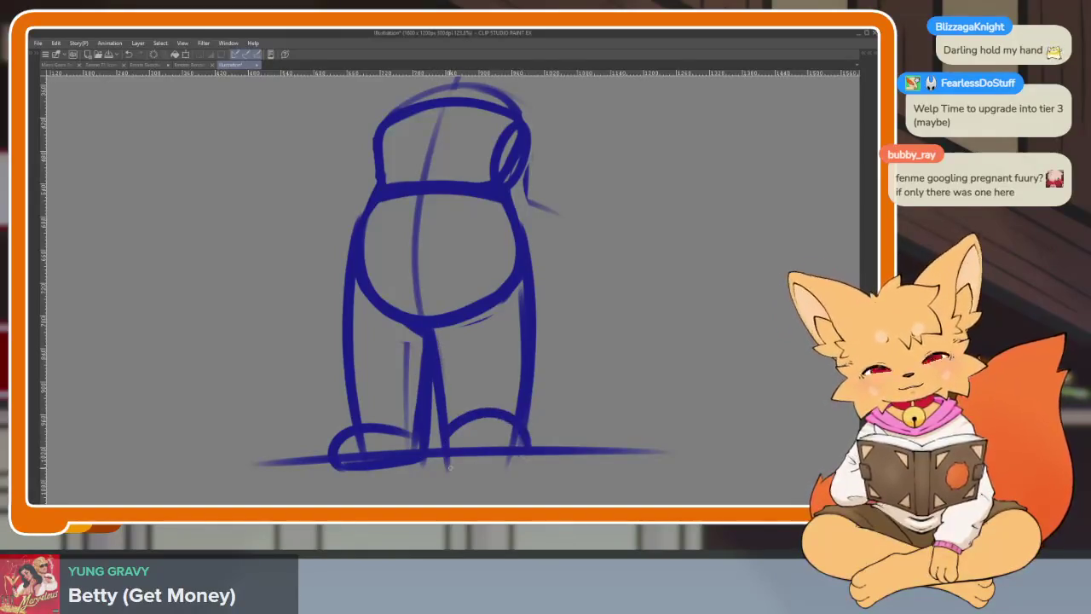
scroll(440, 442, "up", 3)
scroll(452, 418, "up", 2)
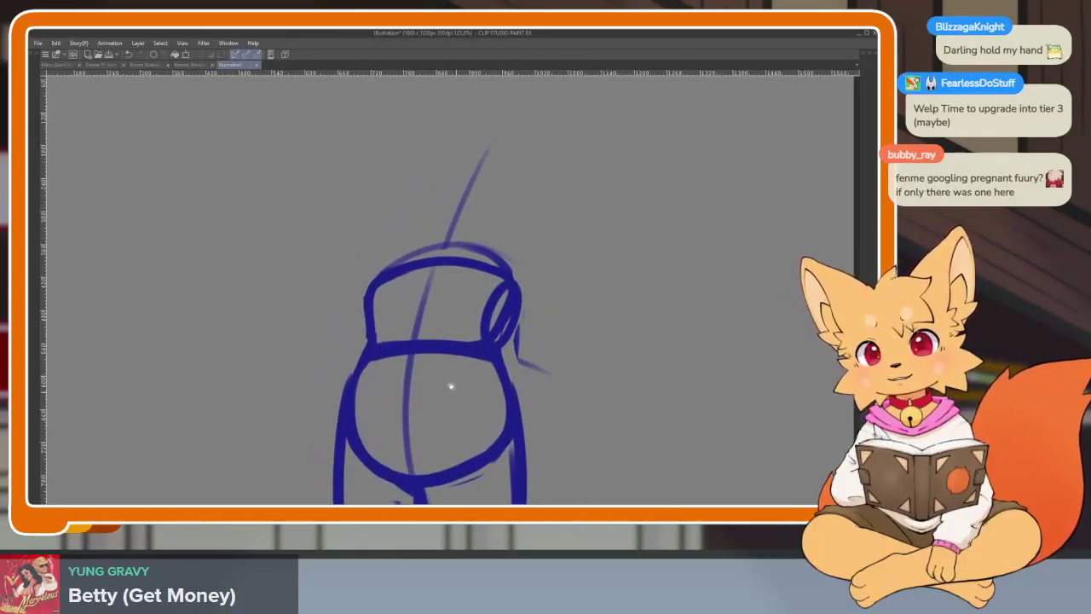
scroll(512, 299, "up", 1)
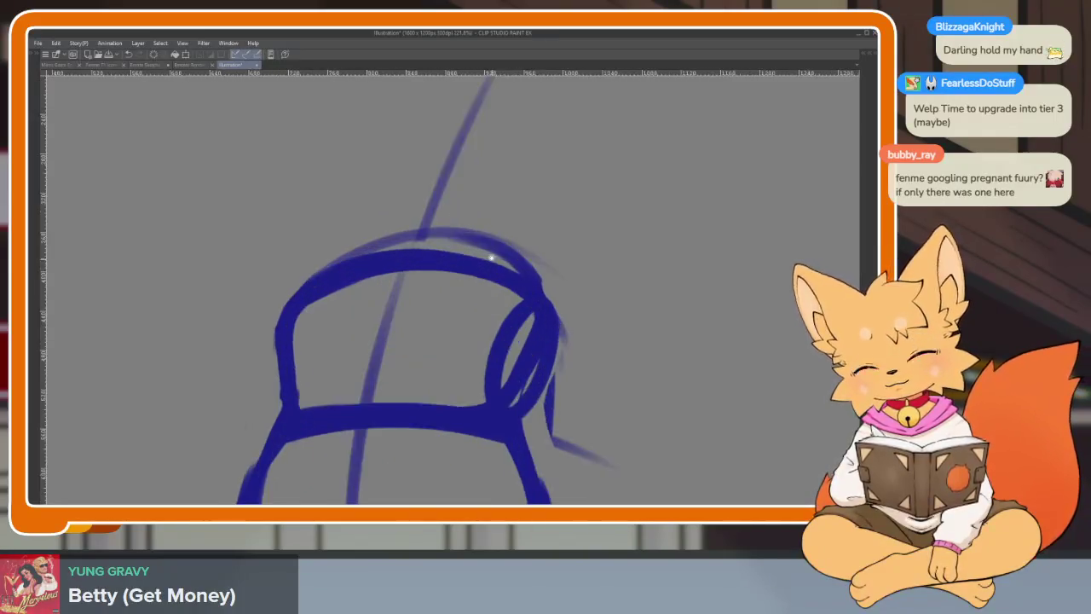
scroll(361, 312, "up", 3)
scroll(506, 349, "down", 2)
scroll(506, 348, "up", 2)
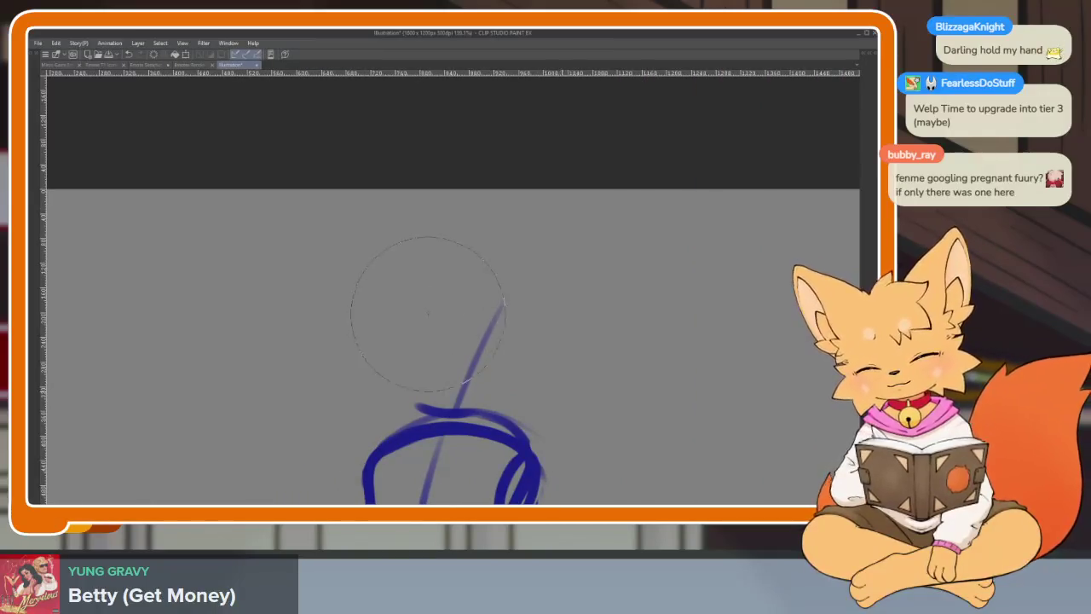
Hide the panels, recentre the view and draw the head circle above the body
key("Tab")
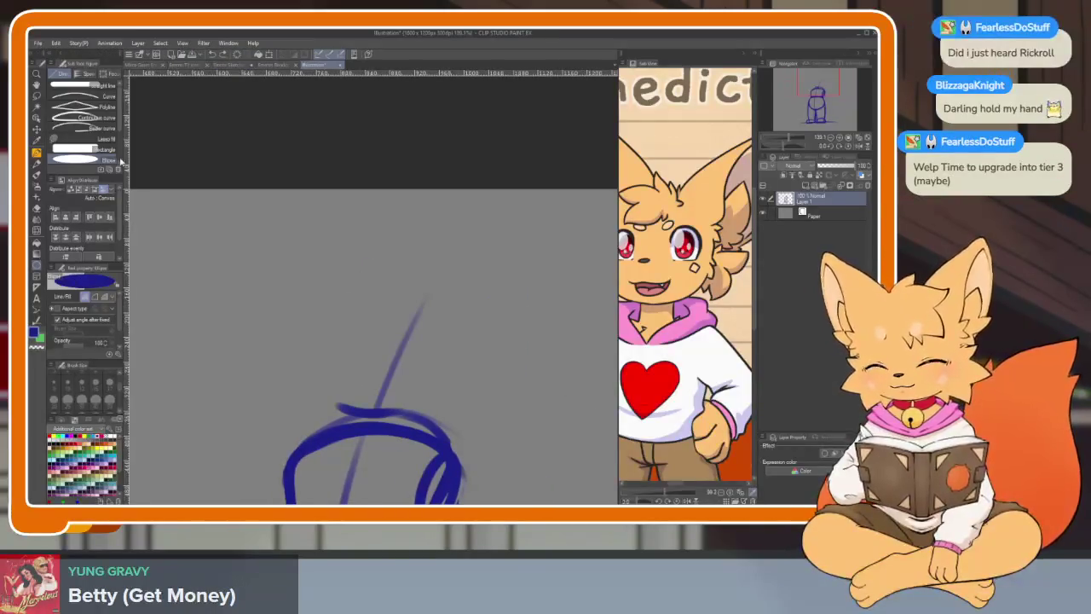
key("Tab")
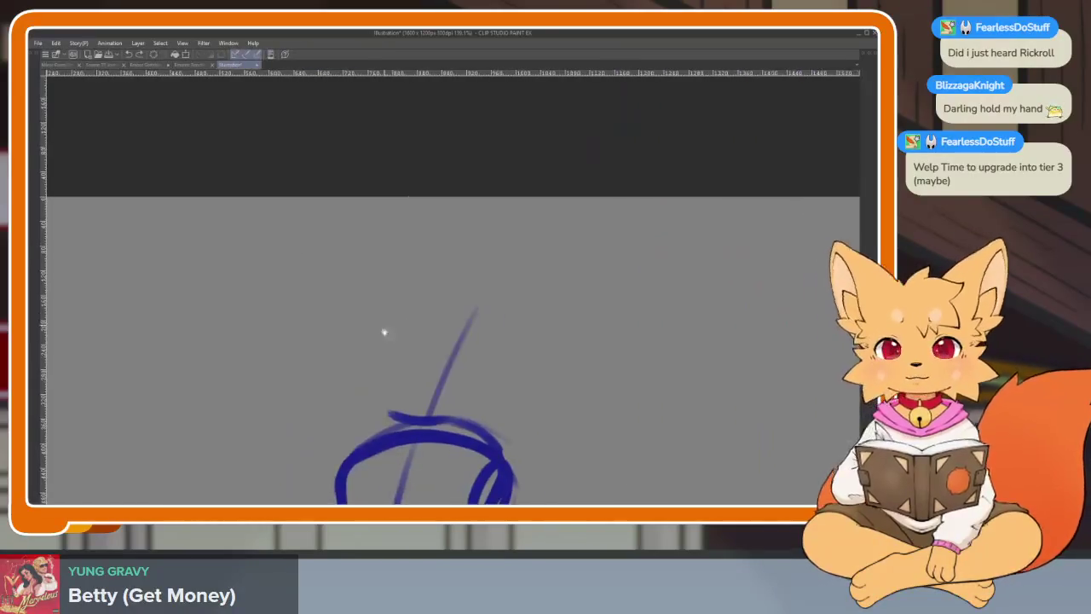
left_click_drag(436, 421, 412, 399)
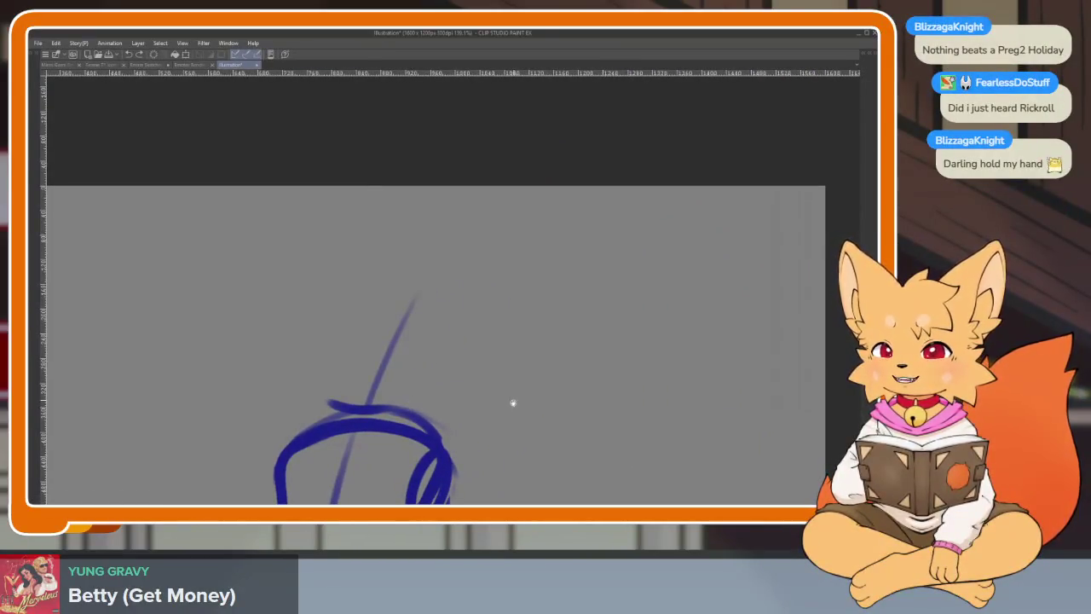
mouse_move(512, 403)
left_mouse_down()
mouse_move(470, 421)
mouse_move(403, 395)
left_mouse_up()
left_click_drag(324, 253, 494, 419)
key("ctrl+z")
left_click_drag(311, 247, 487, 423)
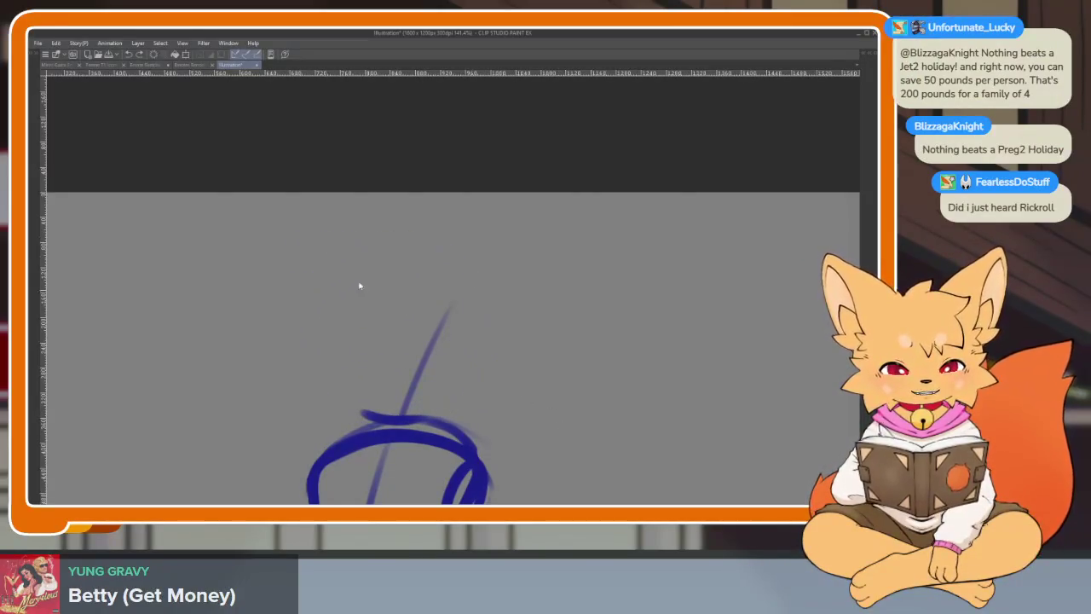
left_click_drag(285, 223, 457, 396)
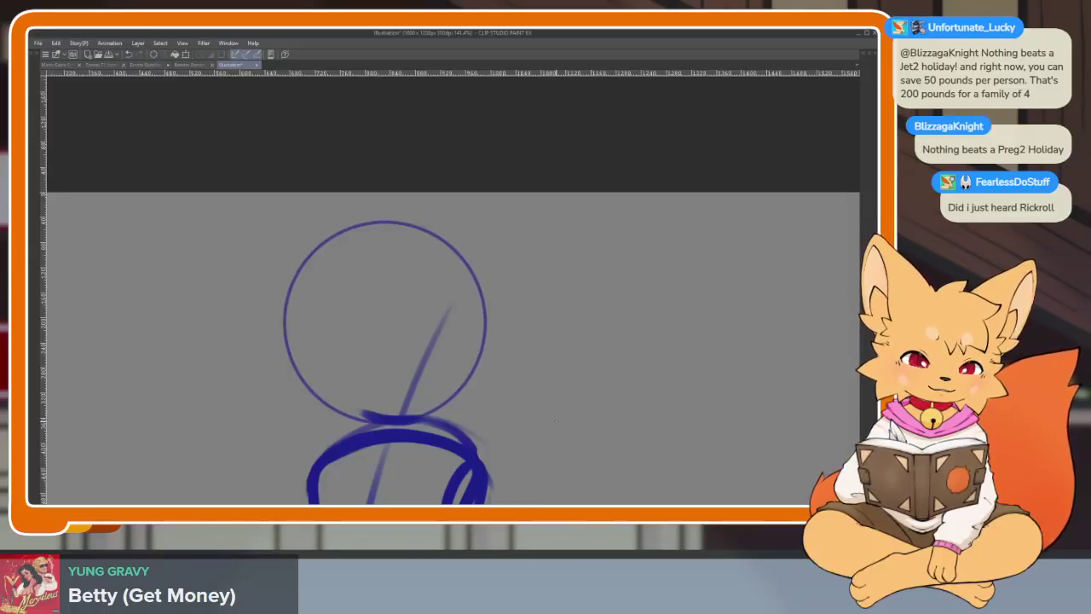
Add a curved vertical guide through the head and a diagonal guide across the body
scroll(564, 394, "down", 5)
scroll(564, 394, "up", 5)
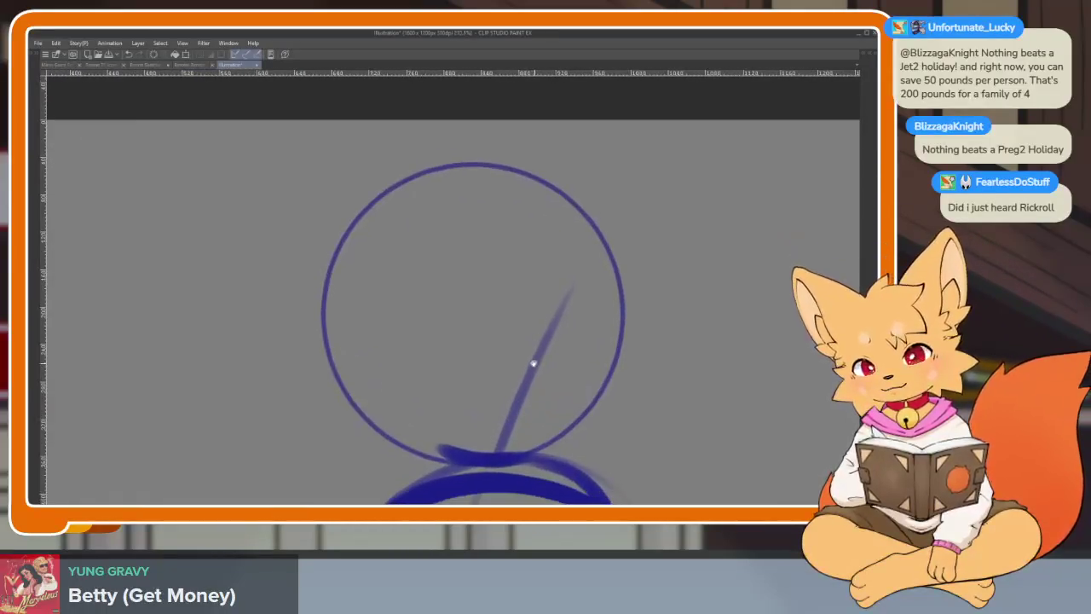
scroll(357, 381, "down", 1)
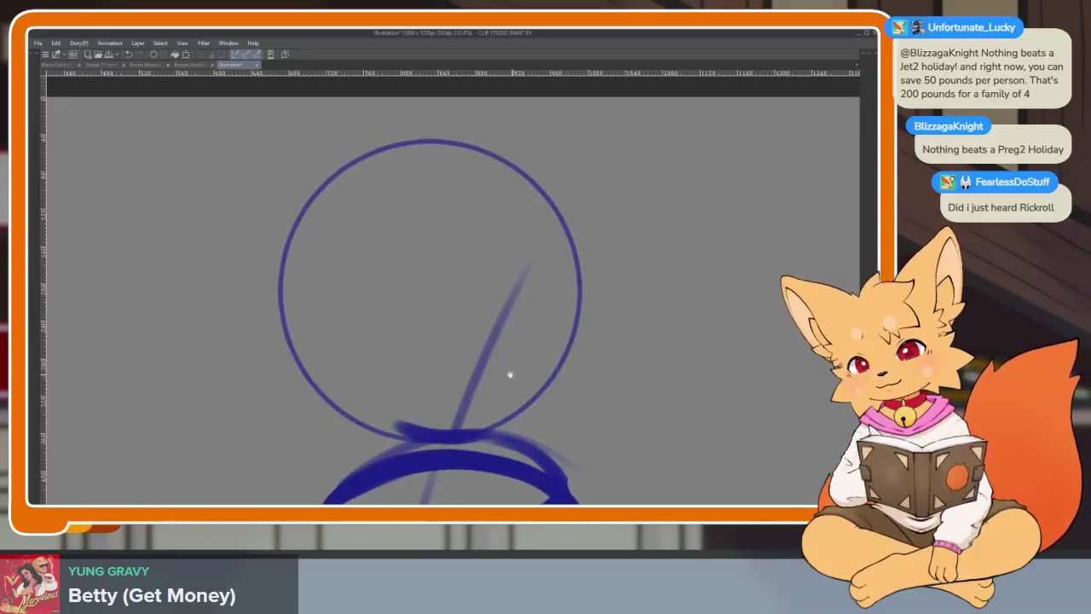
scroll(365, 346, "up", 1)
scroll(551, 358, "up", 1)
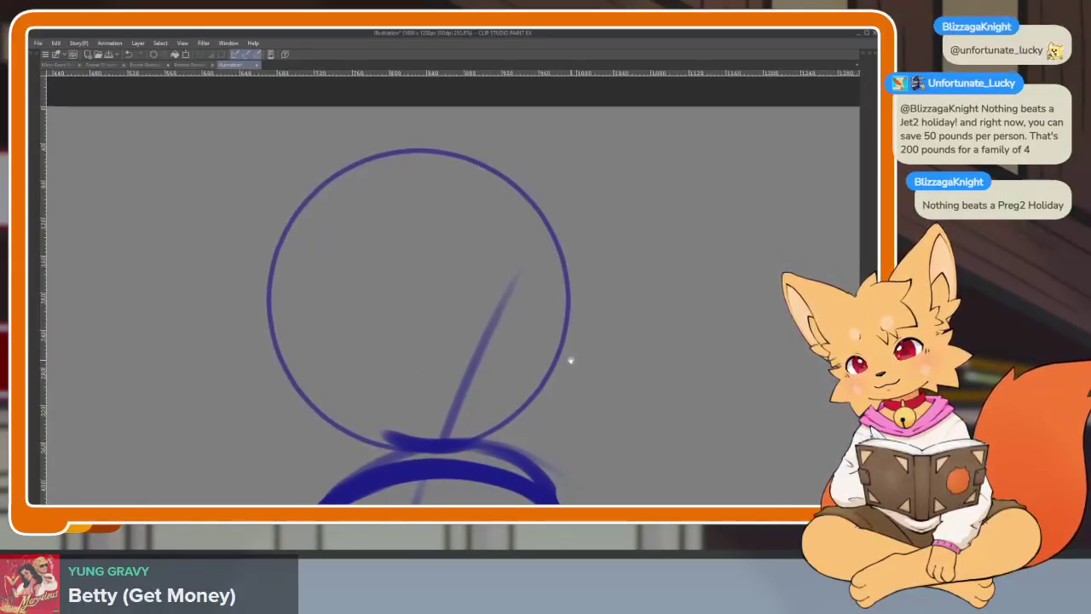
left_click_drag(258, 357, 584, 347)
key("ctrl+z")
left_click_drag(424, 141, 408, 439)
left_click_drag(282, 383, 567, 356)
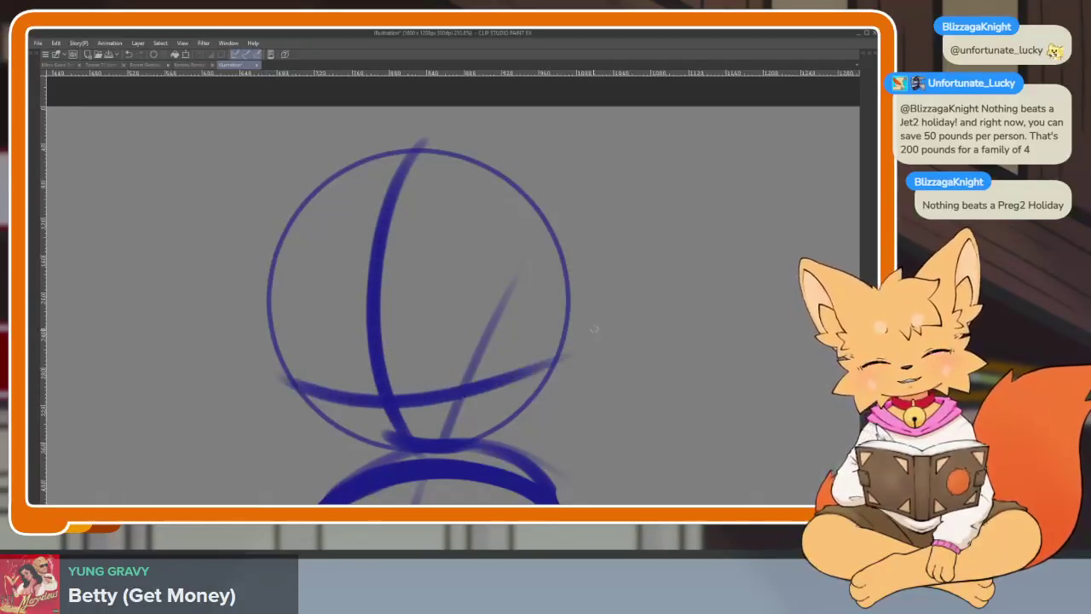
left_click_drag(264, 255, 593, 242)
key("ctrl+z")
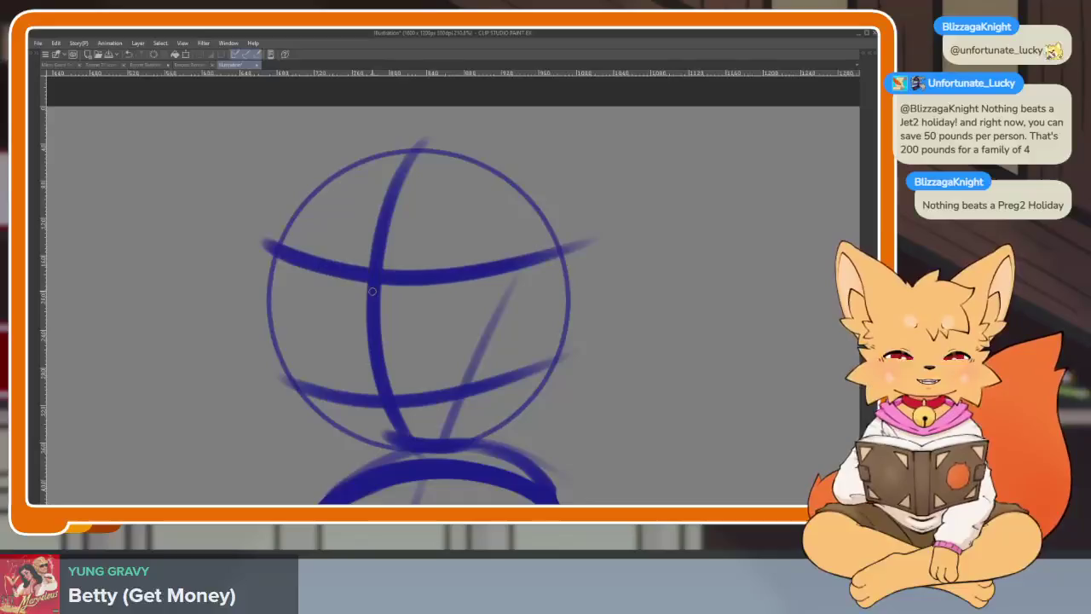
Thicken the head's left side and top arc, and sketch the right eye oval
mouse_move(271, 254)
left_mouse_down()
mouse_move(285, 413)
mouse_move(401, 452)
left_mouse_up()
left_click_drag(511, 285, 524, 243)
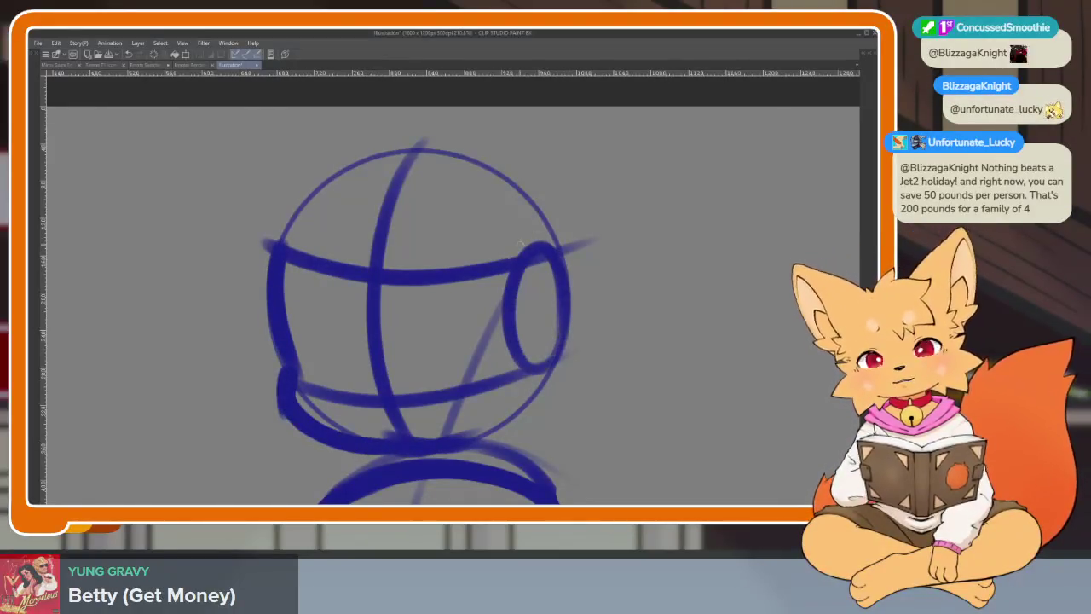
scroll(477, 324, "up", 3)
left_click_drag(341, 267, 367, 358)
left_click_drag(379, 358, 461, 274)
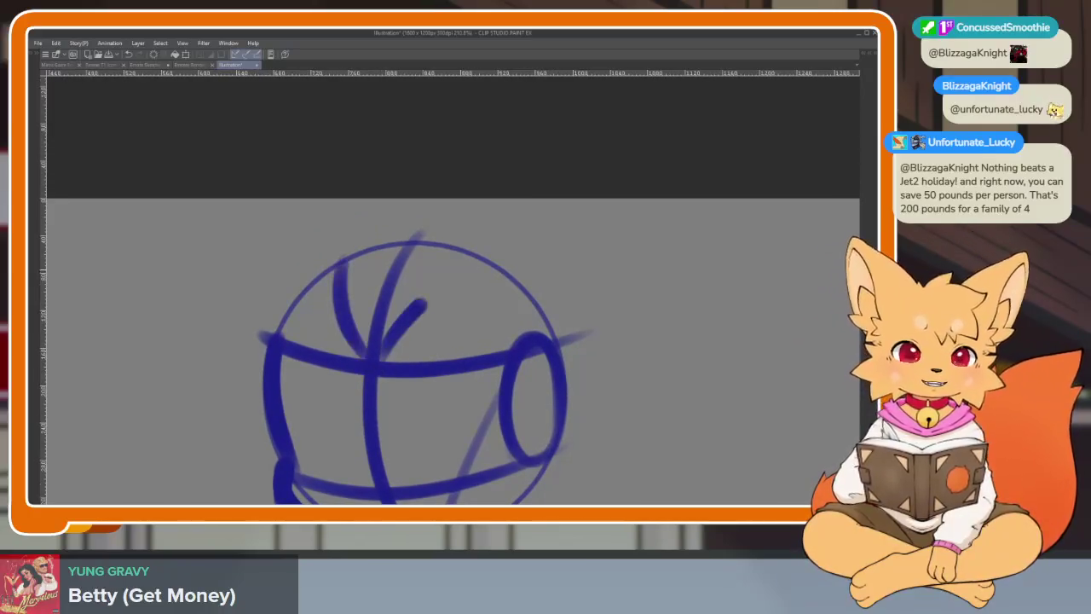
left_click_drag(277, 337, 541, 435)
scroll(525, 471, "up", 2)
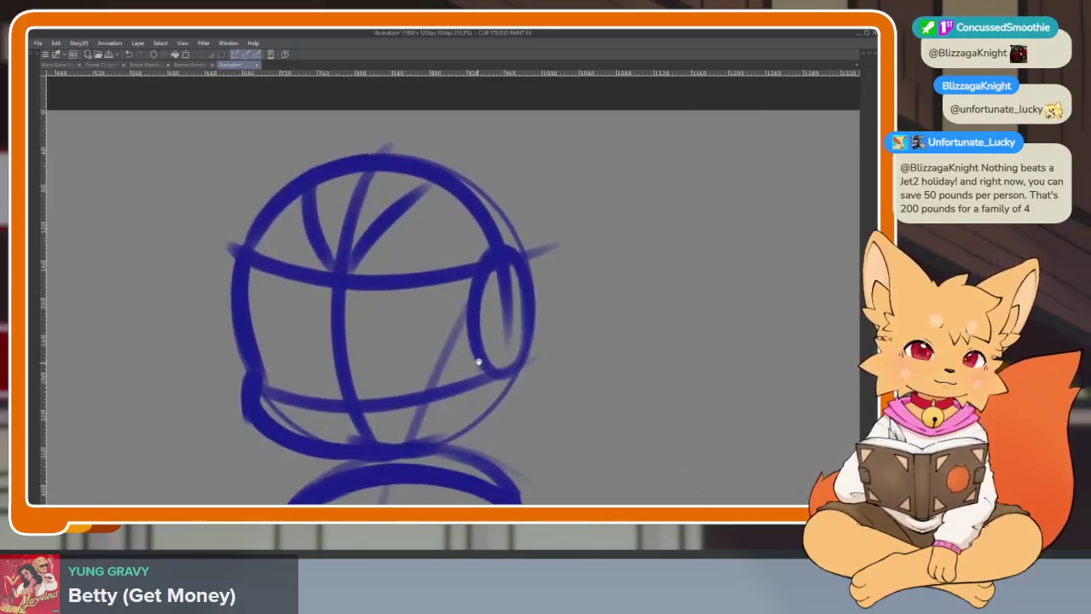
scroll(475, 365, "up", 2)
scroll(468, 384, "up", 1)
scroll(389, 426, "up", 2)
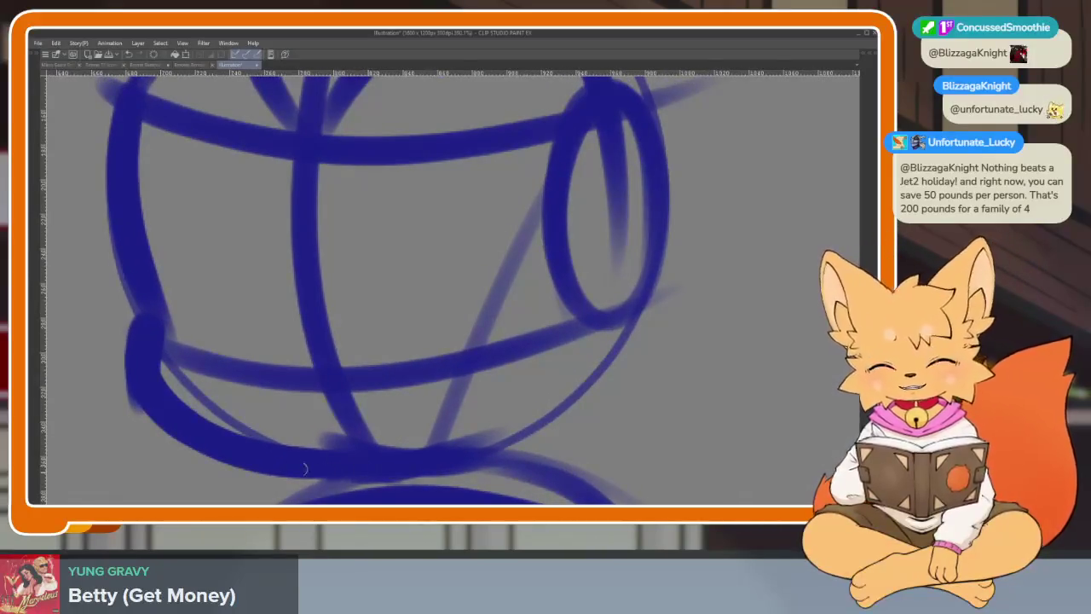
Add strokes on the lower face and draw the left eye oval inside the head
left_click_drag(314, 472, 455, 388)
left_click_drag(426, 474, 464, 405)
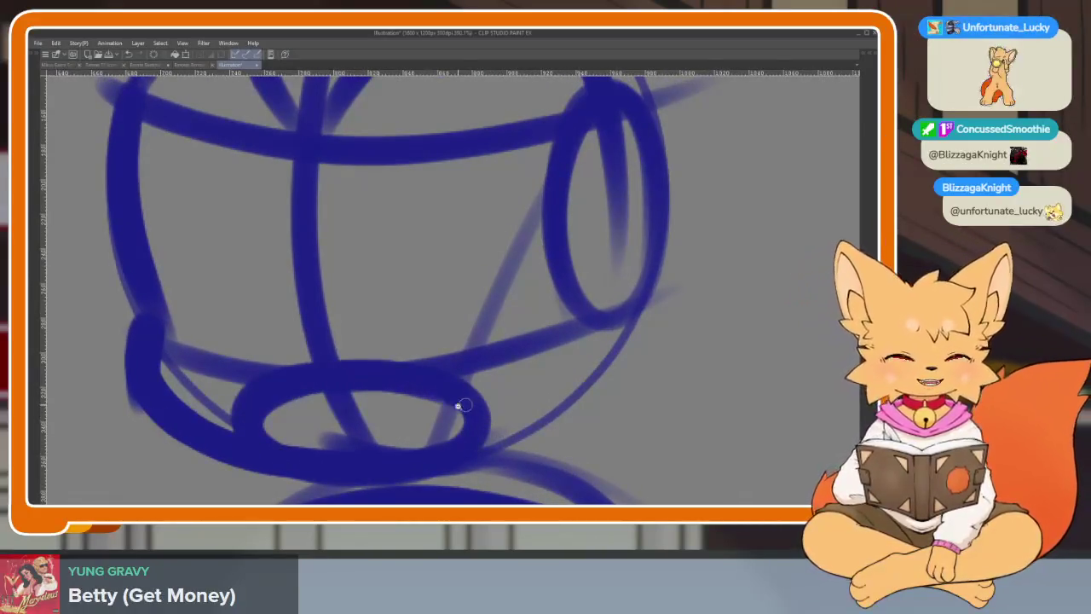
scroll(464, 405, "down", 3)
scroll(451, 402, "up", 2)
scroll(475, 402, "down", 1)
scroll(469, 429, "up", 1)
mouse_move(442, 432)
left_mouse_down()
mouse_move(426, 401)
mouse_move(511, 294)
mouse_move(533, 397)
left_mouse_up()
mouse_move(291, 394)
left_mouse_down()
mouse_move(190, 333)
mouse_move(218, 431)
left_mouse_up()
scroll(452, 407, "down", 3)
scroll(489, 372, "up", 2)
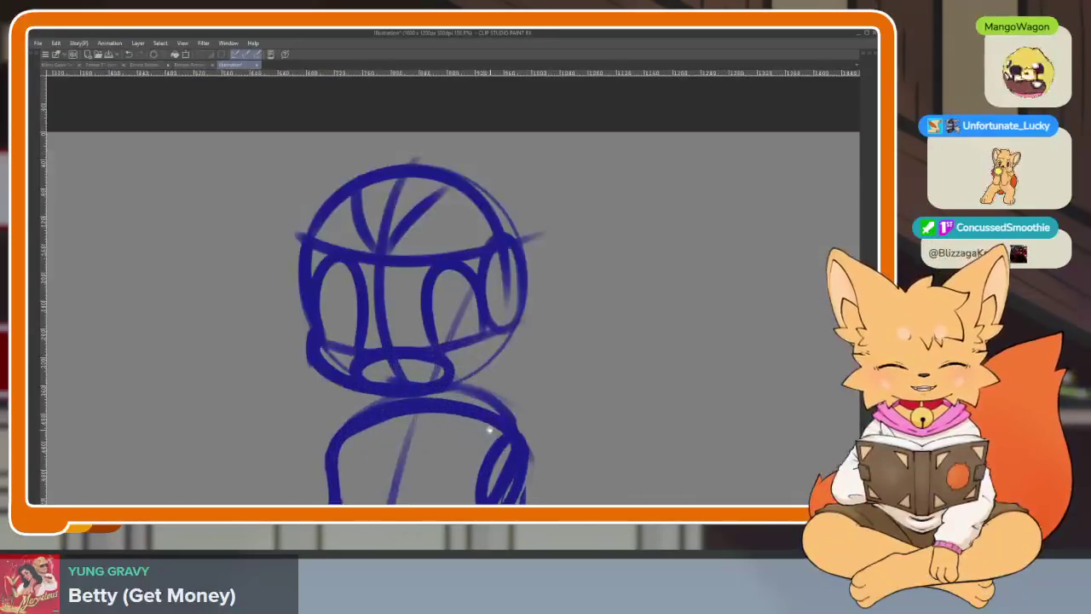
scroll(419, 390, "up", 2)
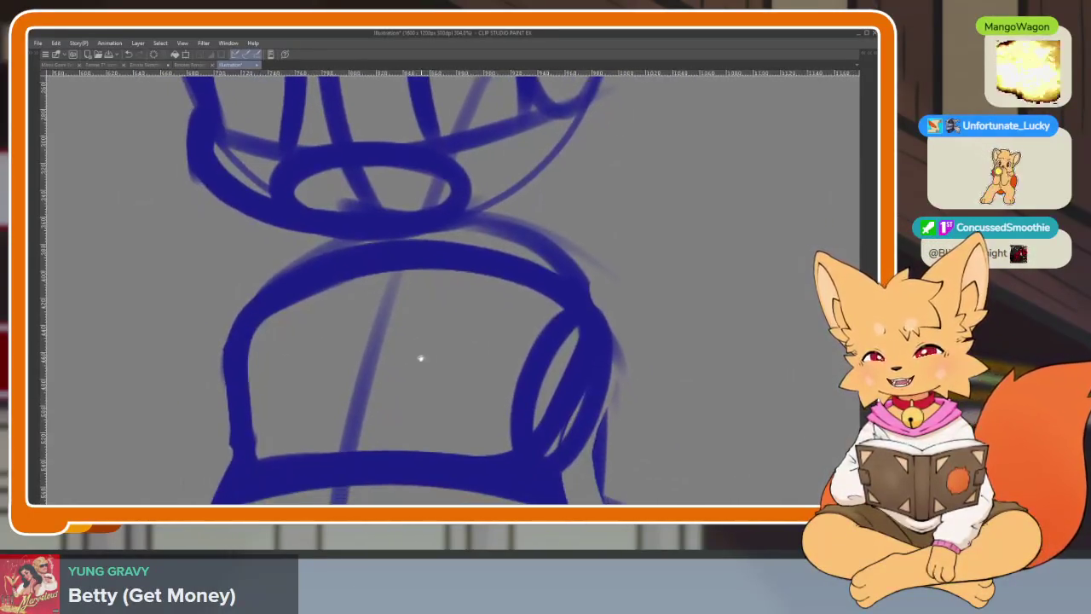
Draw a vertical centre line and diagonal guide down the body, thickening its left edge
mouse_move(360, 242)
left_mouse_down()
mouse_move(358, 435)
mouse_move(457, 271)
left_mouse_up()
left_click_drag(375, 389, 462, 278)
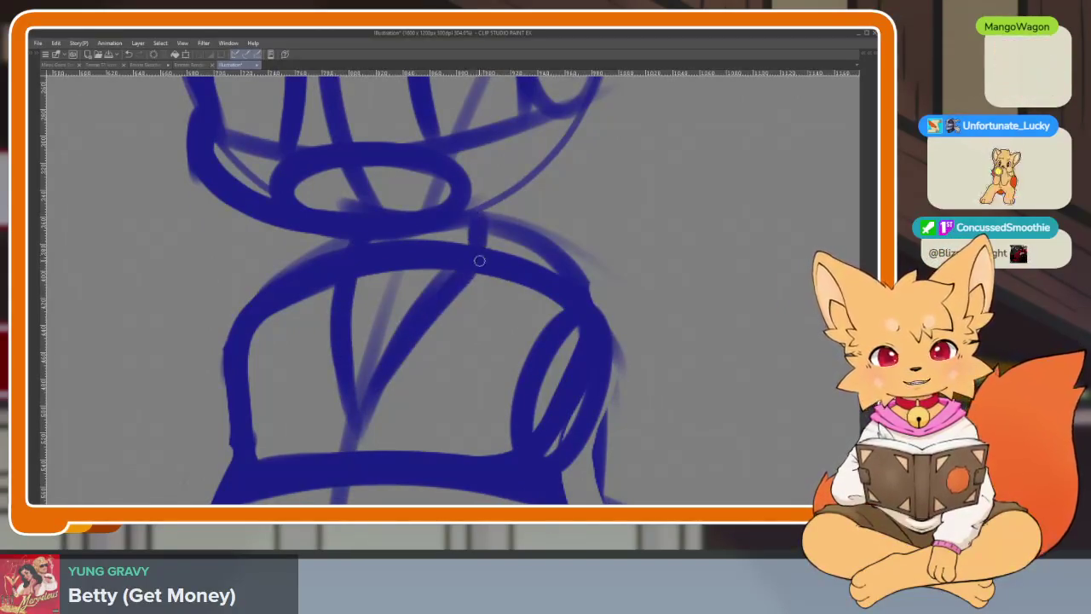
left_click_drag(281, 271, 224, 401)
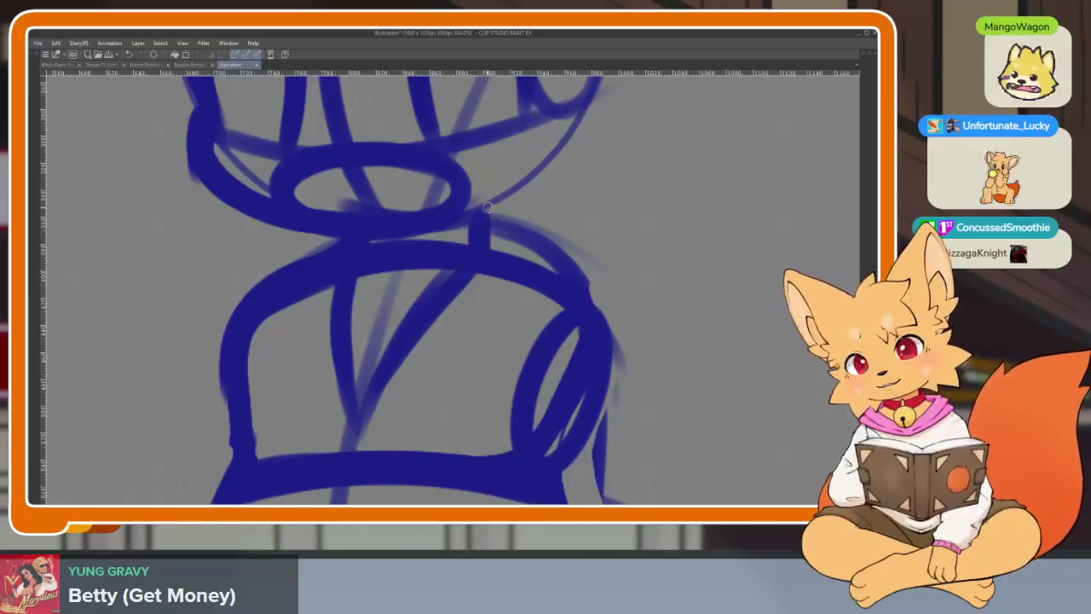
scroll(577, 398, "down", 3)
scroll(540, 317, "up", 3)
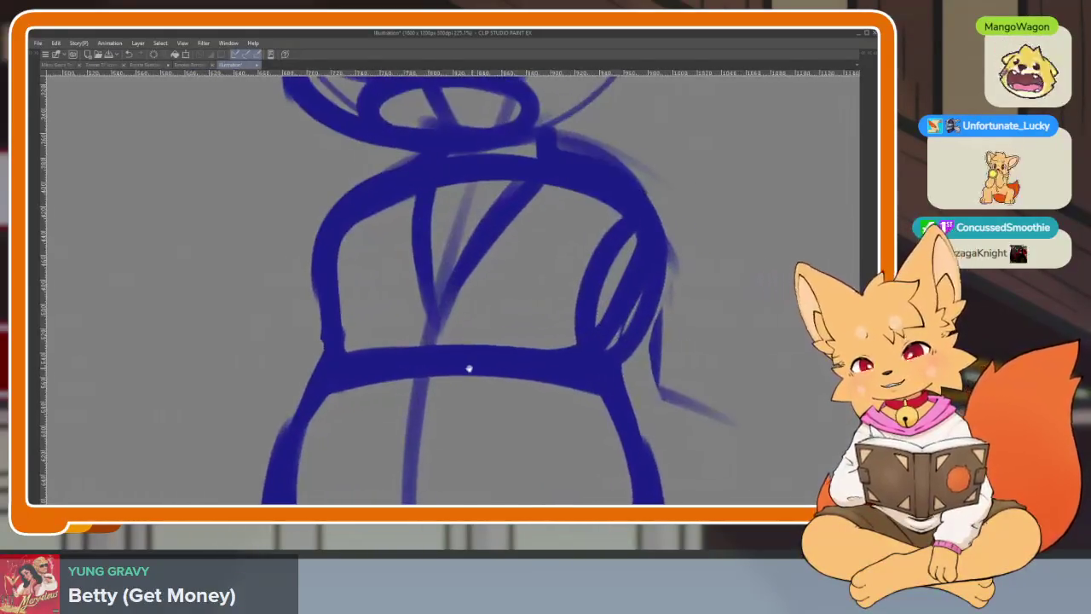
scroll(433, 324, "up", 1)
scroll(397, 226, "down", 1)
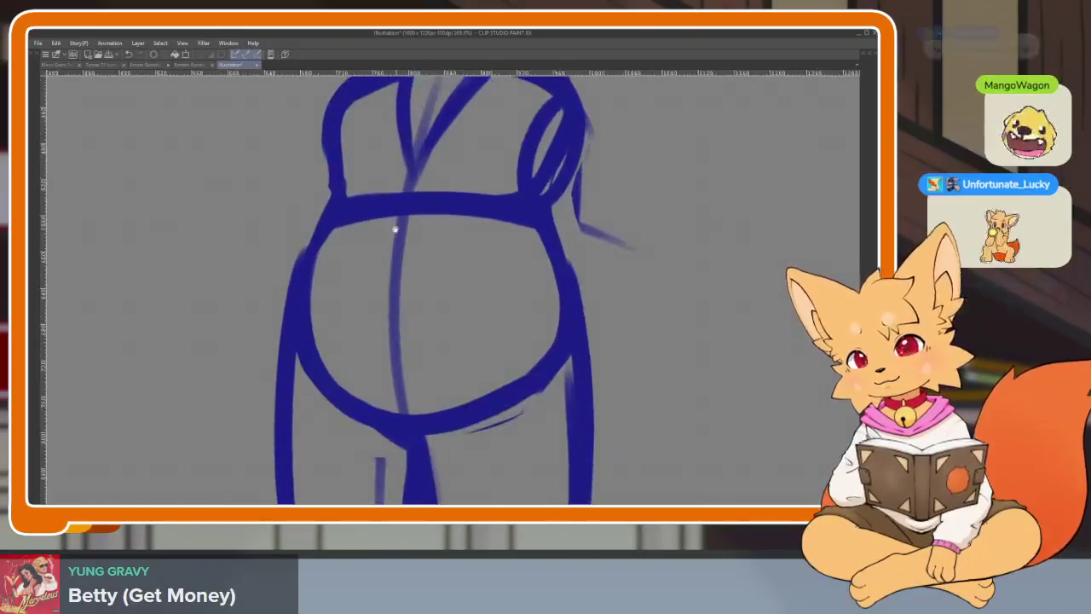
scroll(410, 288, "down", 1)
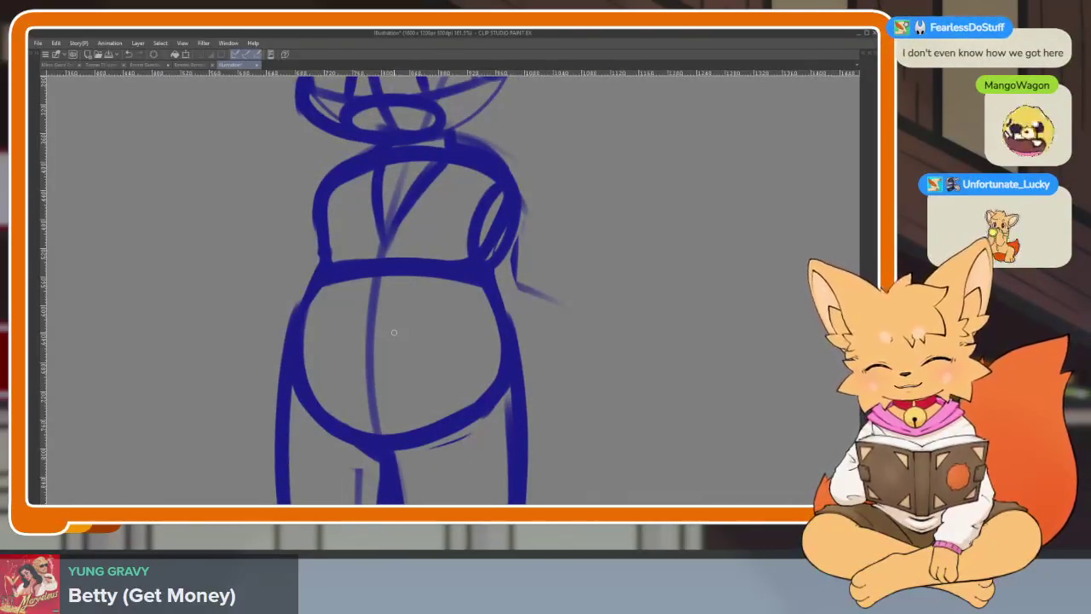
Extend the waist line leftward and try strokes along the left torso edge, undoing two of them
scroll(394, 332, "down", 1)
scroll(410, 292, "up", 1)
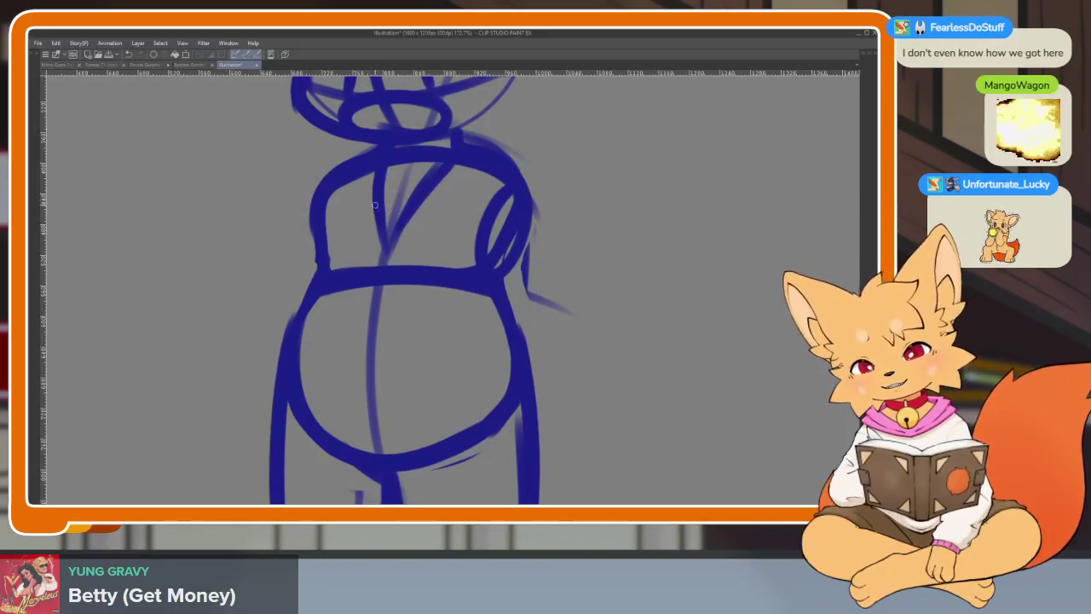
left_click_drag(316, 254, 290, 312)
left_click_drag(315, 234, 266, 388)
scroll(324, 244, "down", 1)
mouse_move(308, 234)
left_mouse_down()
mouse_move(373, 233)
mouse_move(269, 399)
left_mouse_up()
key("ctrl+z")
left_click_drag(369, 201, 324, 268)
key("ctrl+z")
Sketch a light round belly arc and ink its left and bottom edges in dark blue
left_click_drag(531, 224, 397, 449)
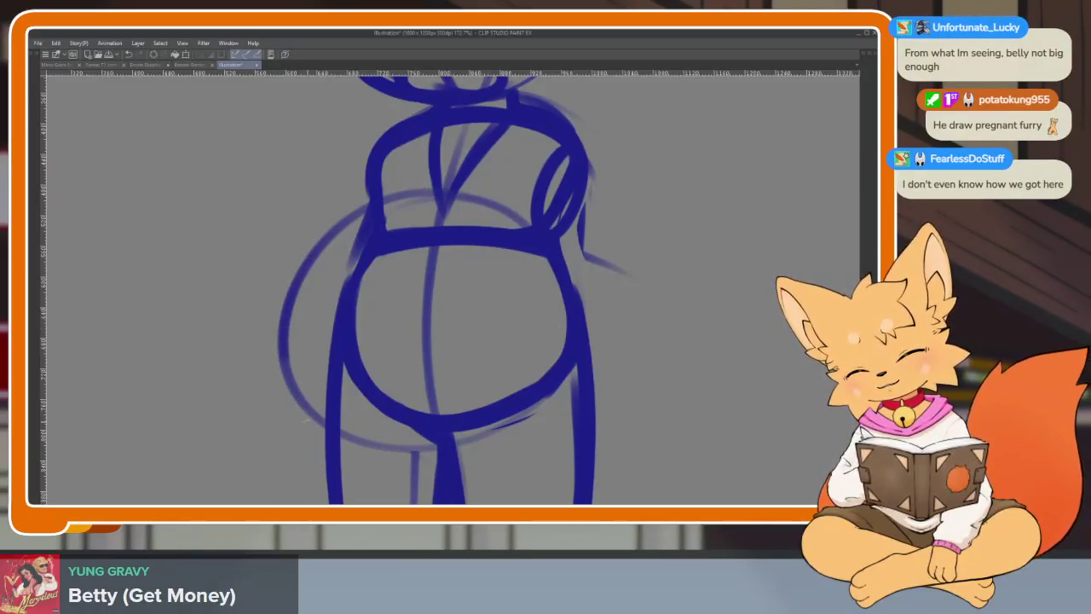
left_click_drag(282, 355, 536, 406)
left_click_drag(523, 198, 307, 422)
scroll(608, 337, "down", 3)
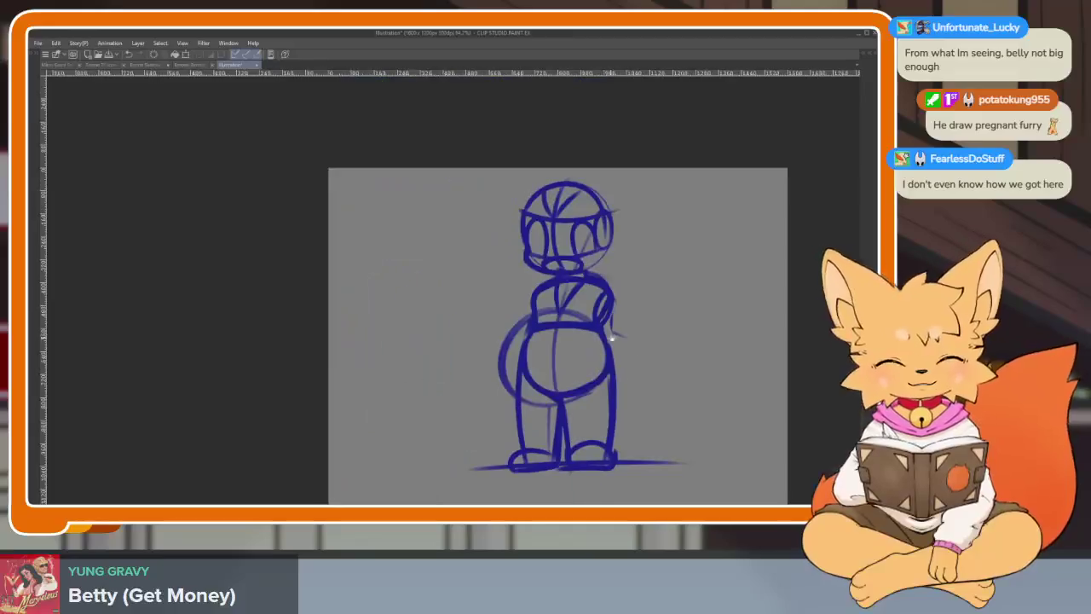
scroll(607, 337, "up", 5)
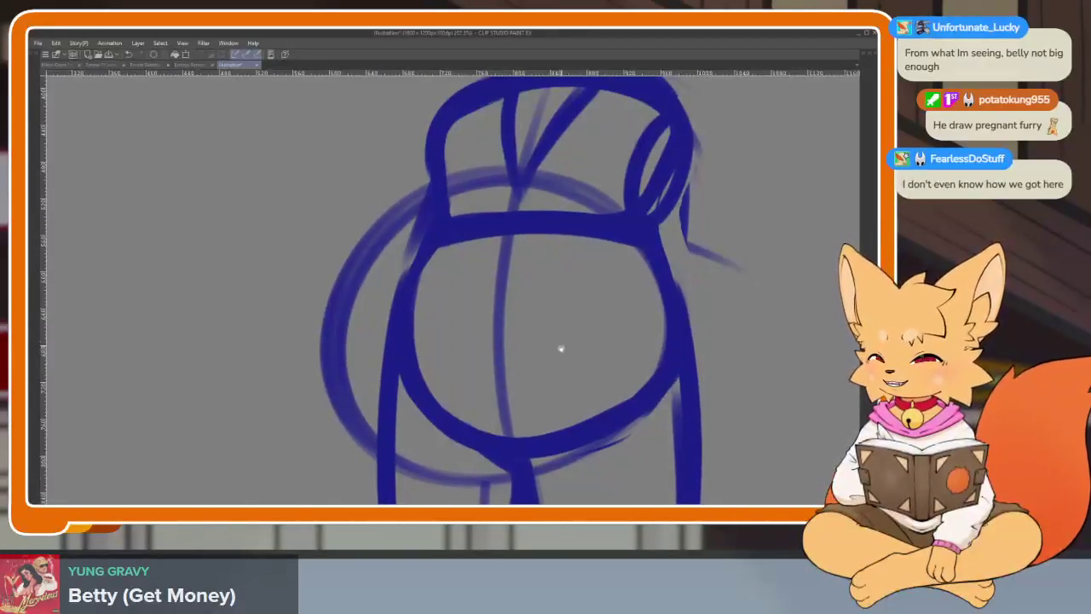
left_click_drag(546, 366, 457, 316)
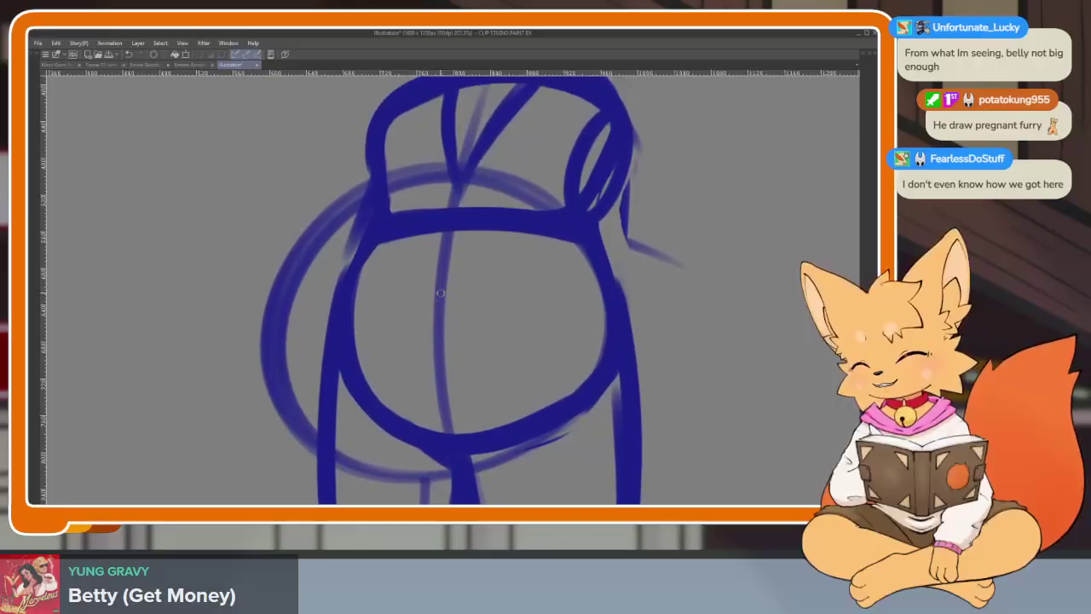
left_click_drag(375, 175, 509, 454)
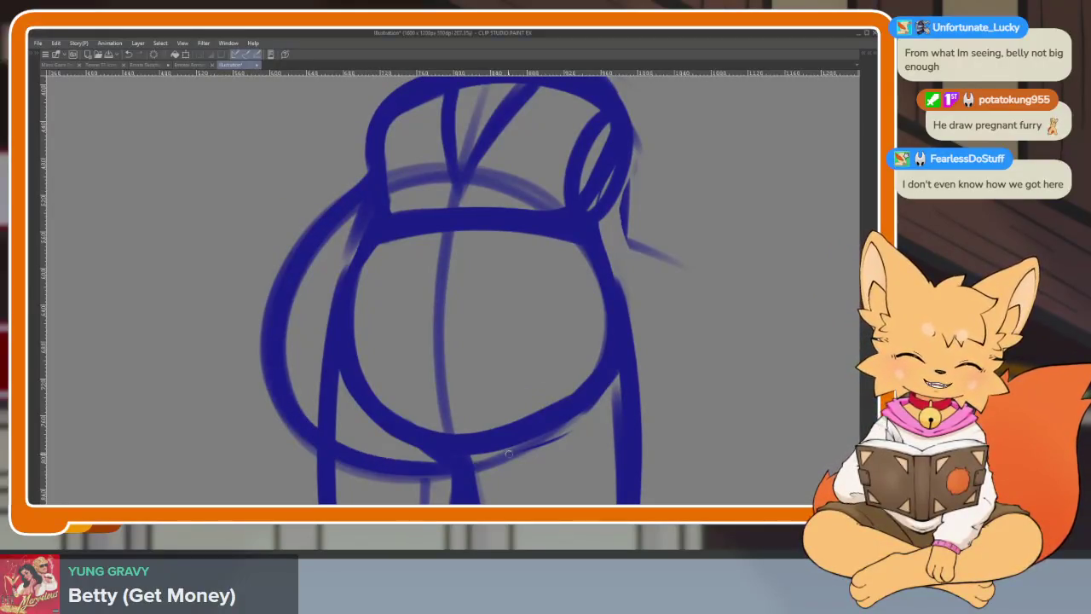
mouse_move(341, 454)
left_mouse_down()
mouse_move(601, 396)
mouse_move(590, 382)
left_mouse_up()
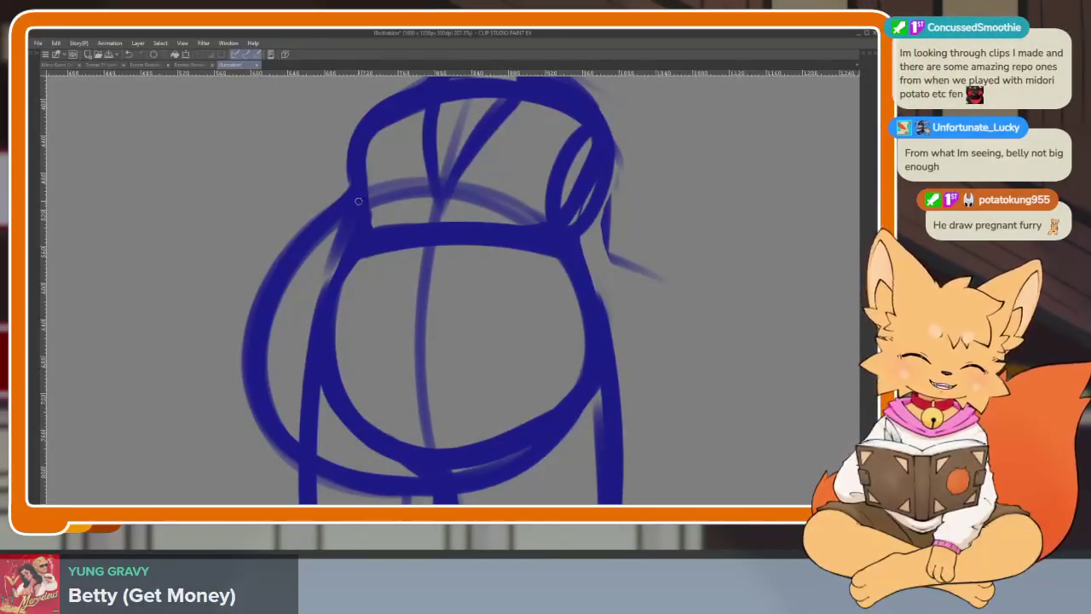
left_click_drag(371, 198, 590, 318)
Erase the top belly stroke and the inner circle's left part, then redraw the inner belly curve
scroll(589, 317, "down", 3)
scroll(585, 341, "down", 2)
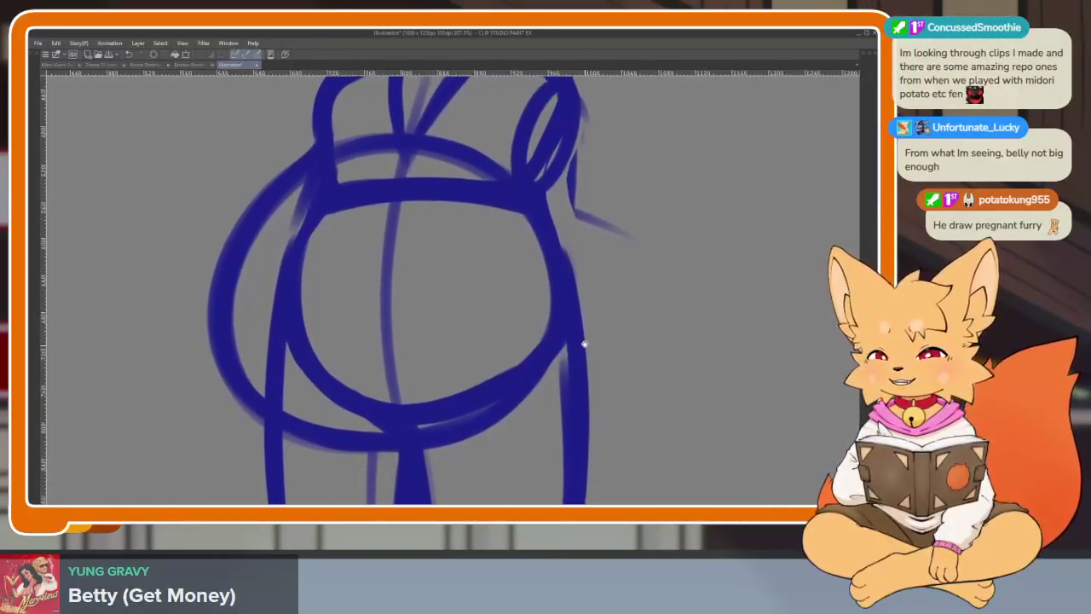
scroll(580, 344, "up", 1)
scroll(587, 358, "right", 2)
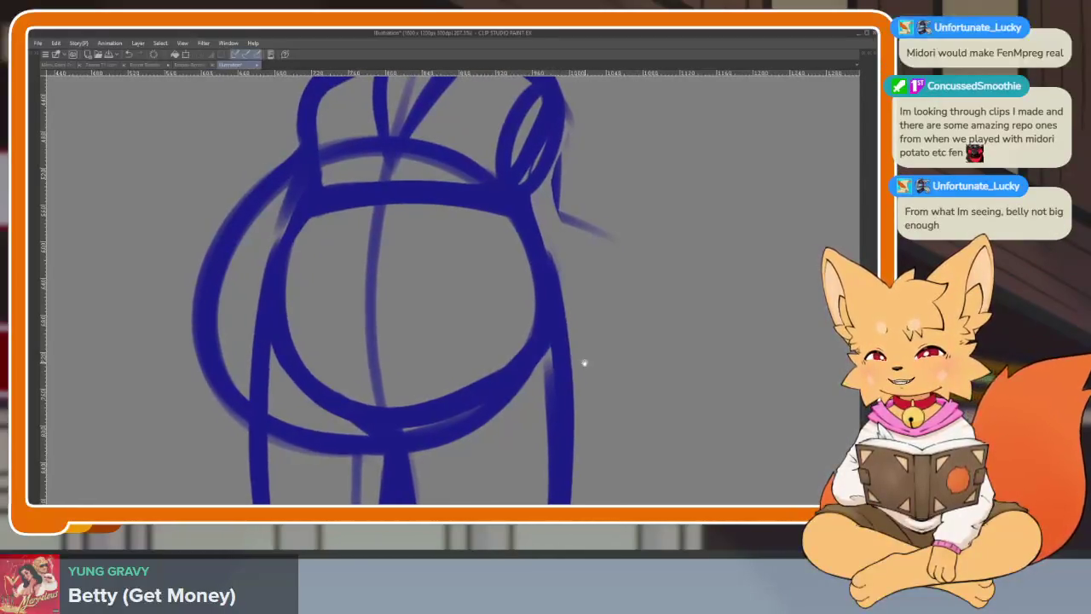
scroll(599, 341, "down", 1)
scroll(591, 359, "down", 1)
scroll(580, 367, "down", 1)
scroll(511, 389, "up", 1)
scroll(506, 398, "down", 1)
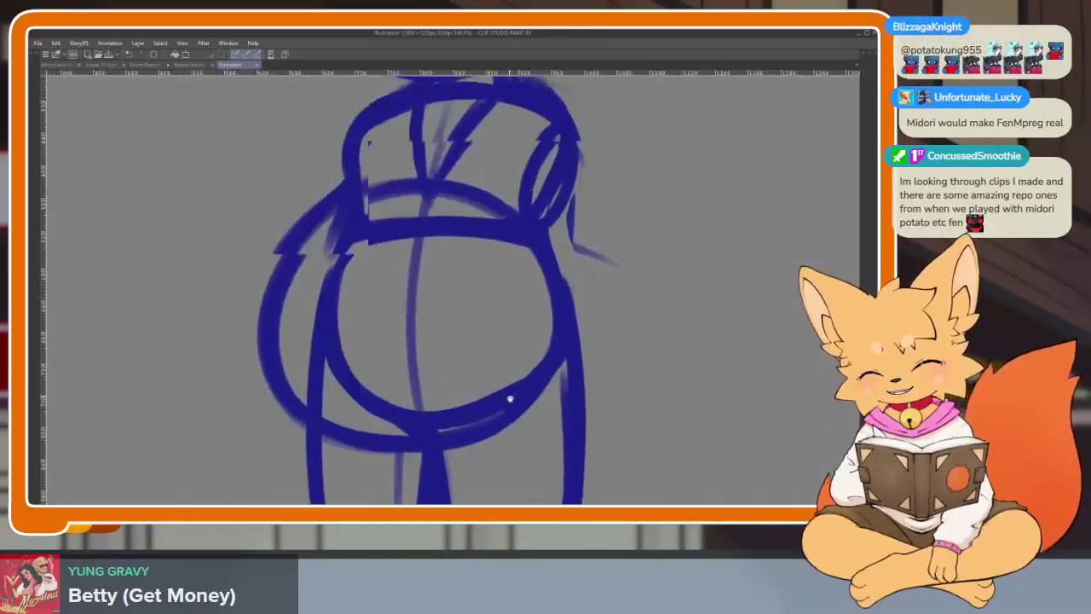
scroll(504, 407, "up", 1)
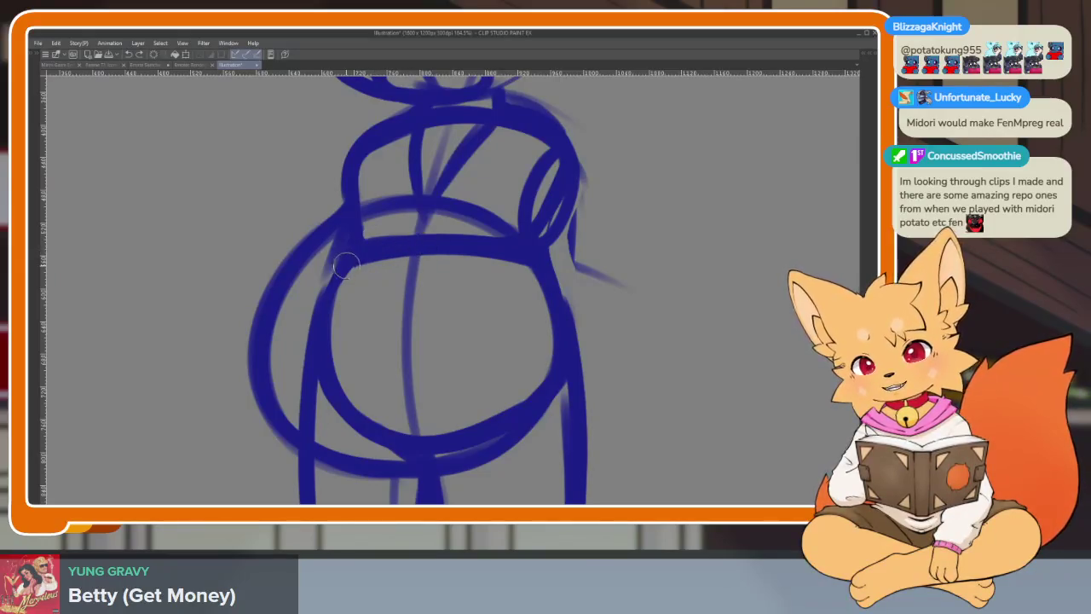
mouse_move(345, 267)
left_mouse_down()
mouse_move(417, 249)
mouse_move(528, 253)
left_mouse_up()
mouse_move(422, 259)
left_mouse_down()
mouse_move(300, 365)
mouse_move(401, 444)
mouse_move(488, 411)
left_mouse_up()
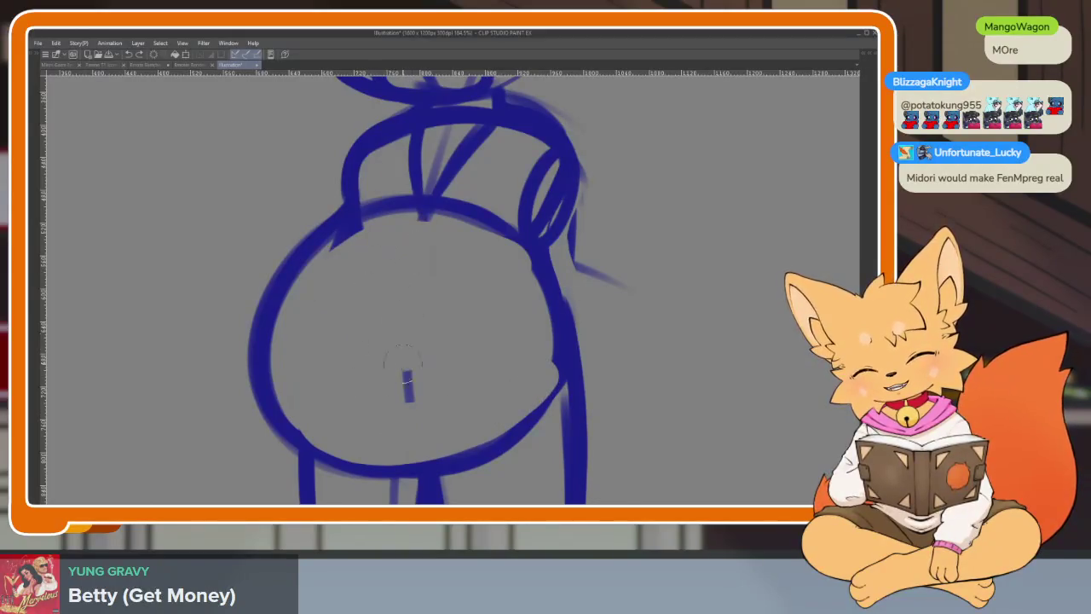
left_click_drag(371, 226, 401, 463)
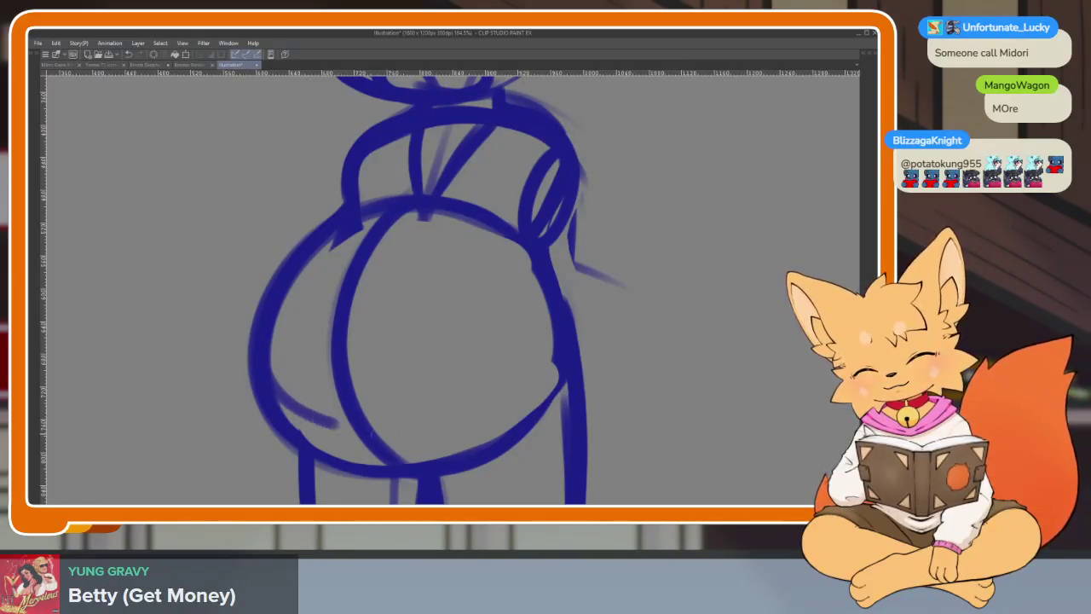
left_click_drag(318, 417, 553, 315)
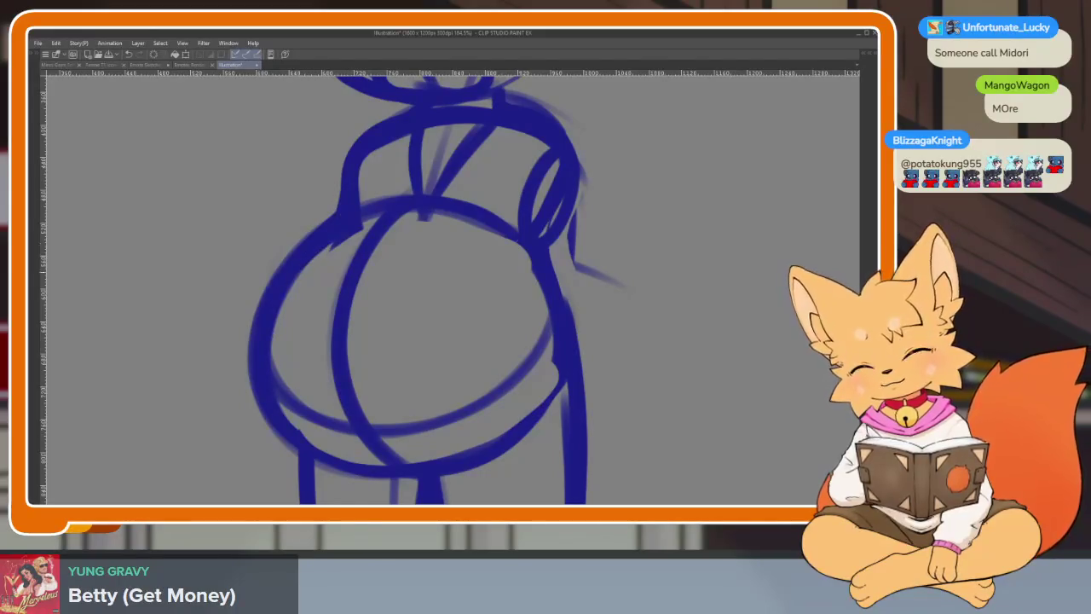
Redraw the belly's outer left edge as one bolder curve and thicken its bottom edge
left_click_drag(554, 344, 516, 187)
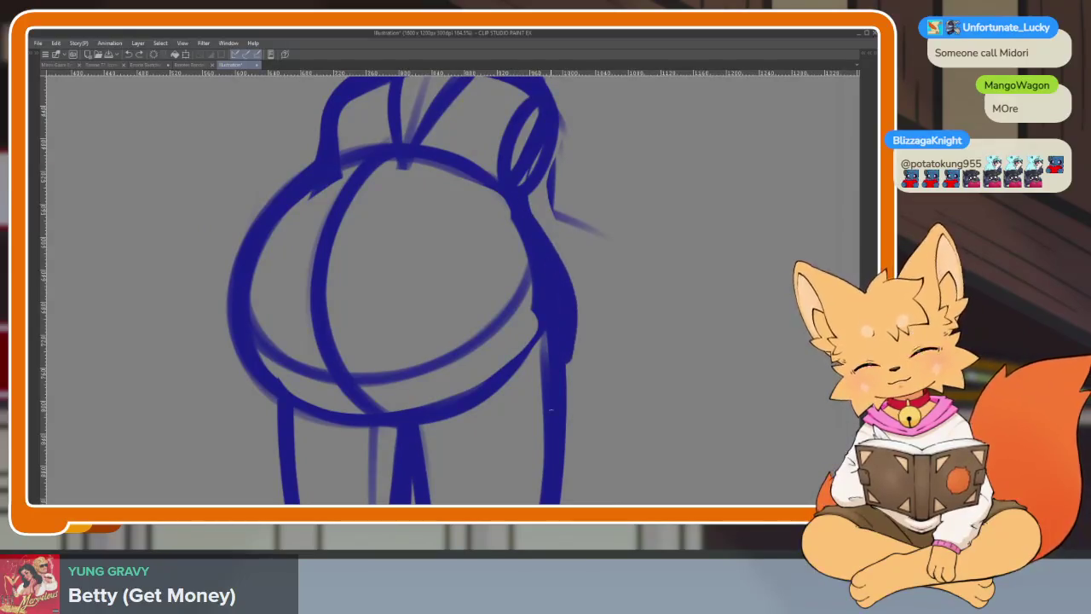
left_click_drag(516, 198, 514, 171)
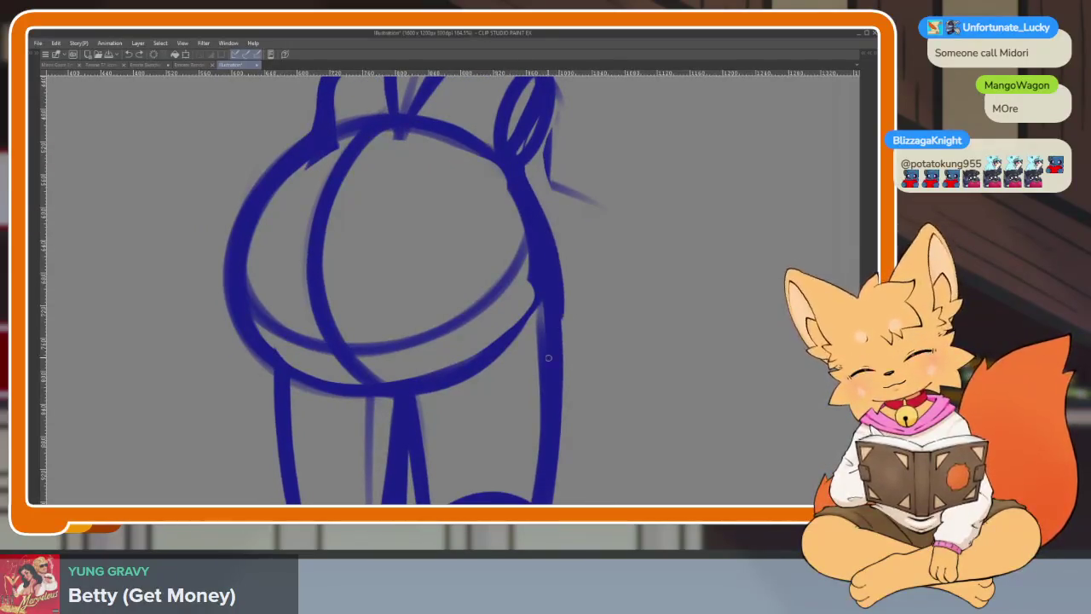
left_click_drag(551, 361, 538, 423)
scroll(430, 429, "up", 2)
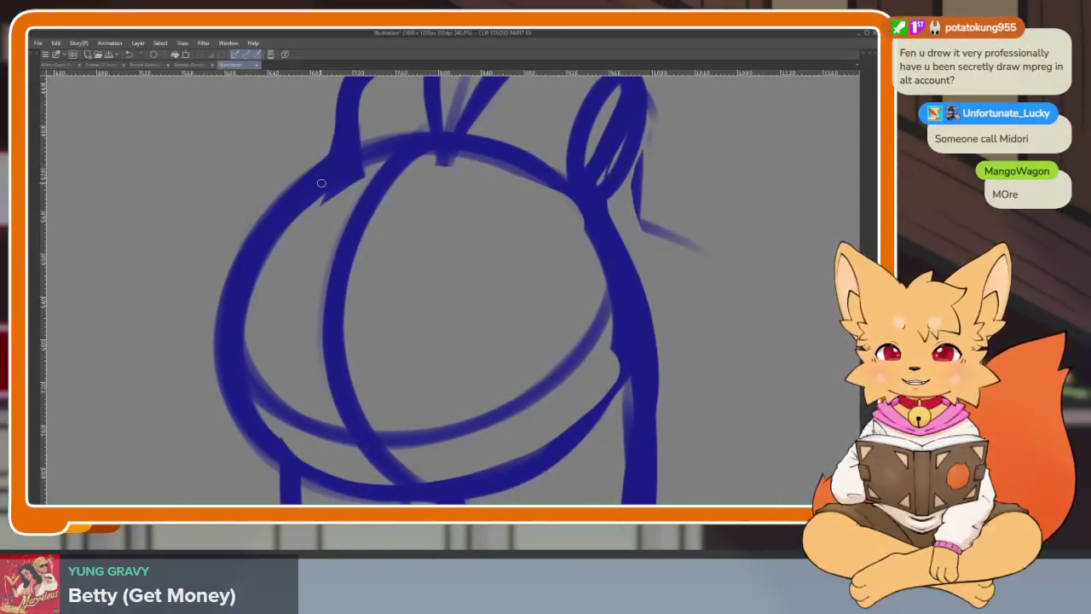
left_click_drag(249, 301, 309, 416)
mouse_move(319, 152)
left_mouse_down()
mouse_move(231, 251)
mouse_move(265, 476)
left_mouse_up()
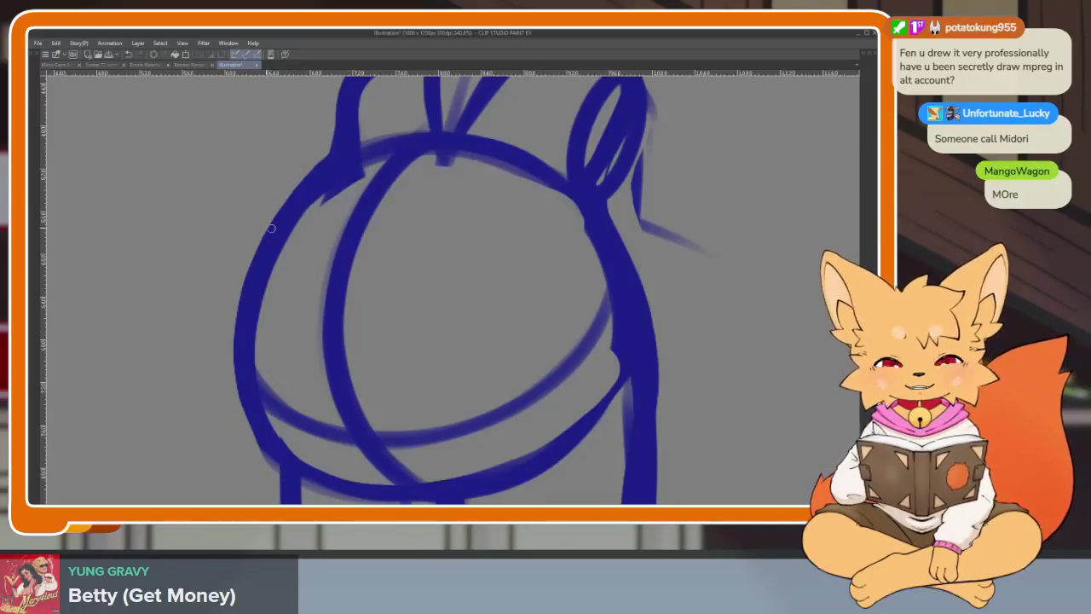
left_click_drag(280, 216, 285, 467)
mouse_move(364, 175)
left_mouse_down()
mouse_move(272, 268)
mouse_move(299, 447)
left_mouse_up()
left_click_drag(253, 261, 286, 460)
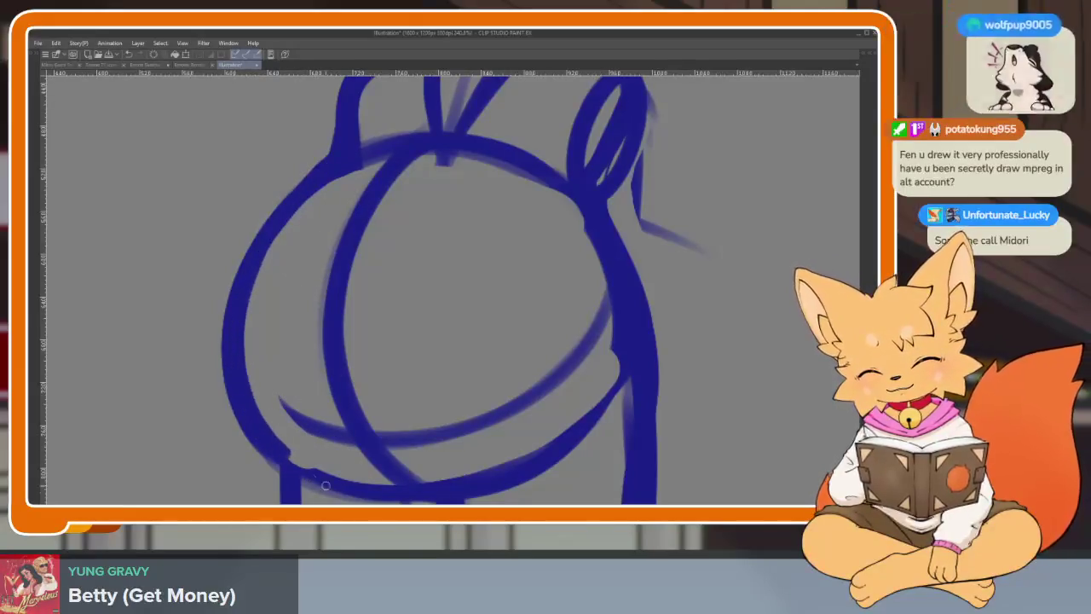
left_click_drag(457, 434, 426, 418)
left_click_drag(304, 475, 401, 491)
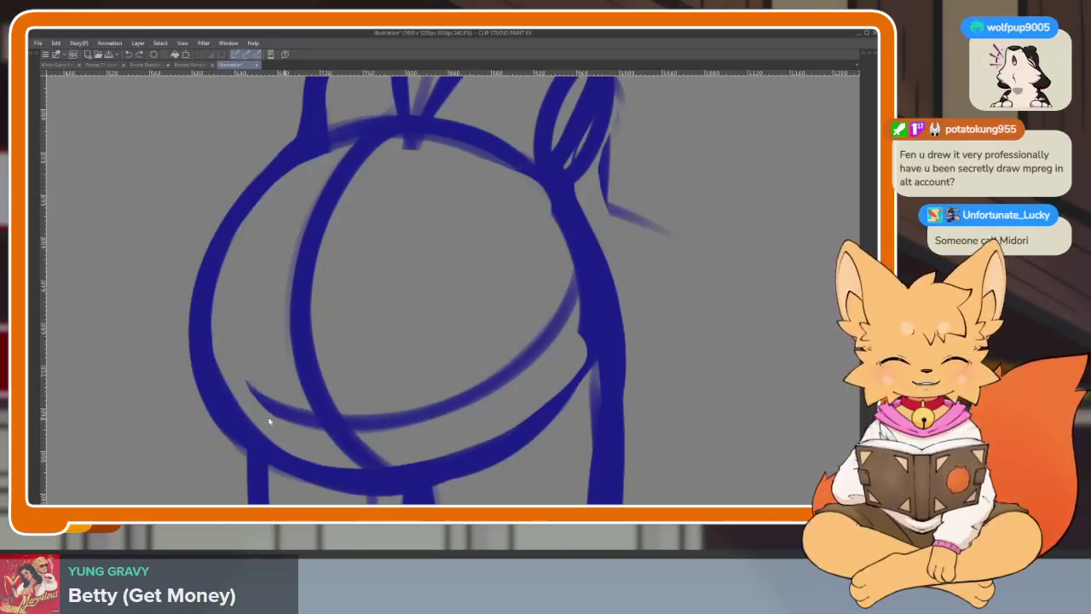
scroll(602, 415, "up", 1)
scroll(608, 360, "down", 3)
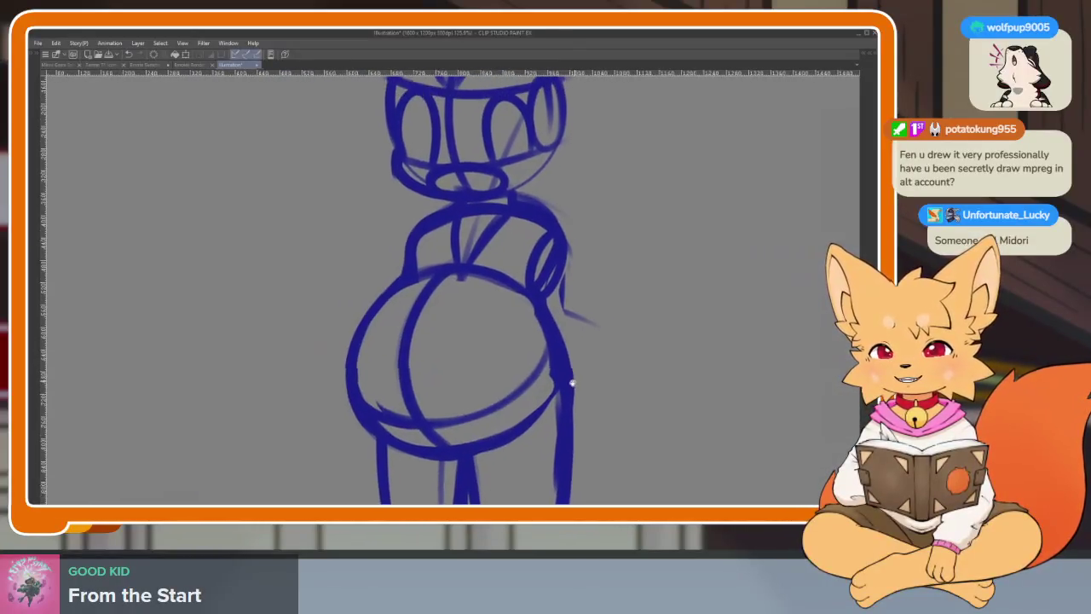
scroll(571, 398, "down", 2)
scroll(572, 385, "up", 1)
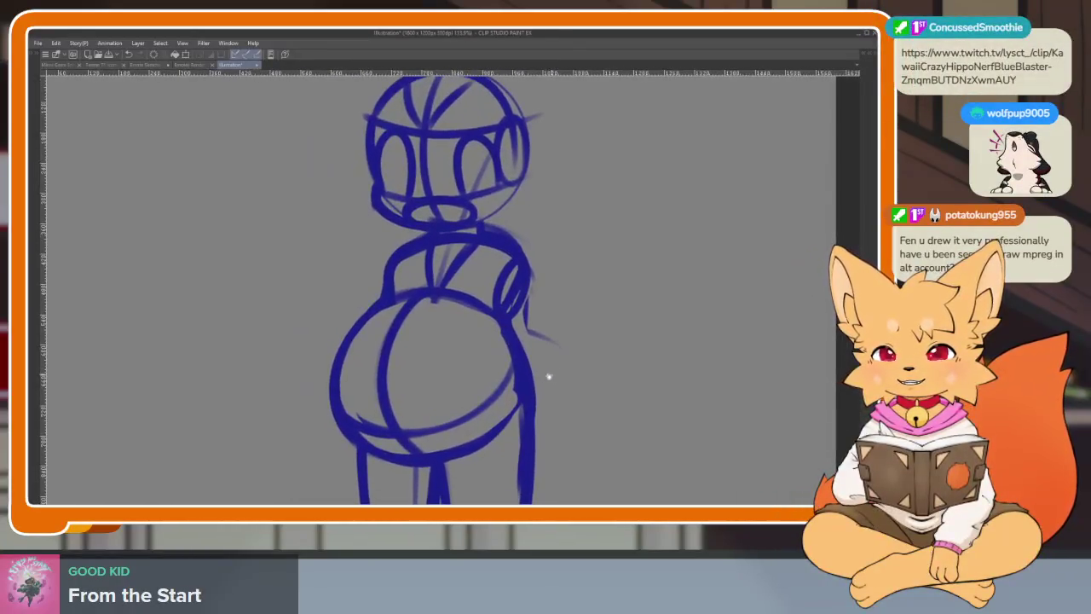
scroll(550, 375, "up", 3)
scroll(520, 405, "down", 1)
scroll(545, 388, "up", 1)
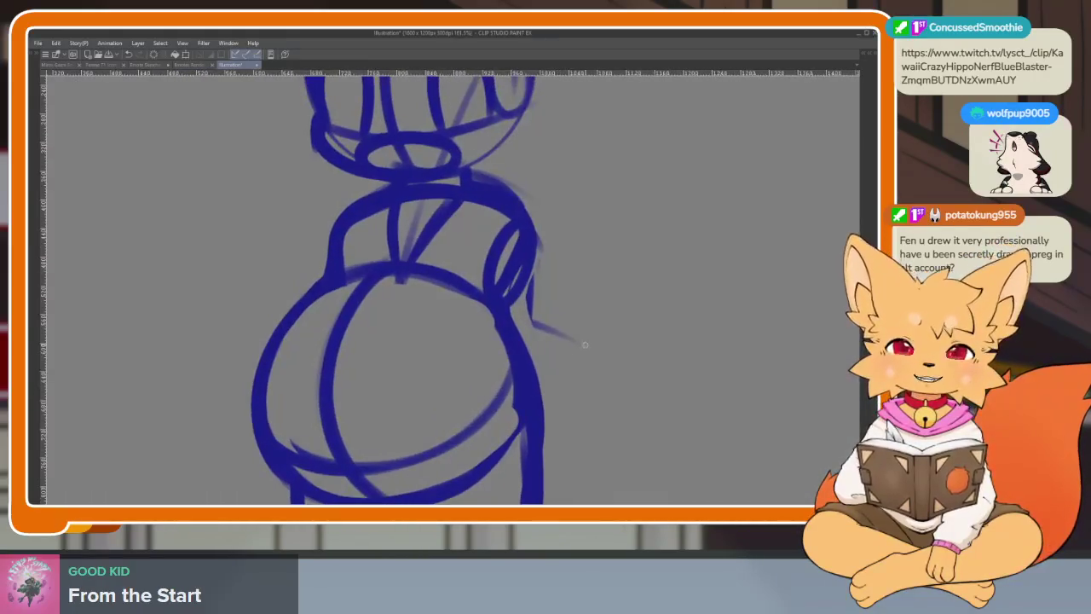
scroll(544, 382, "down", 1)
scroll(537, 397, "up", 1)
scroll(480, 432, "down", 2)
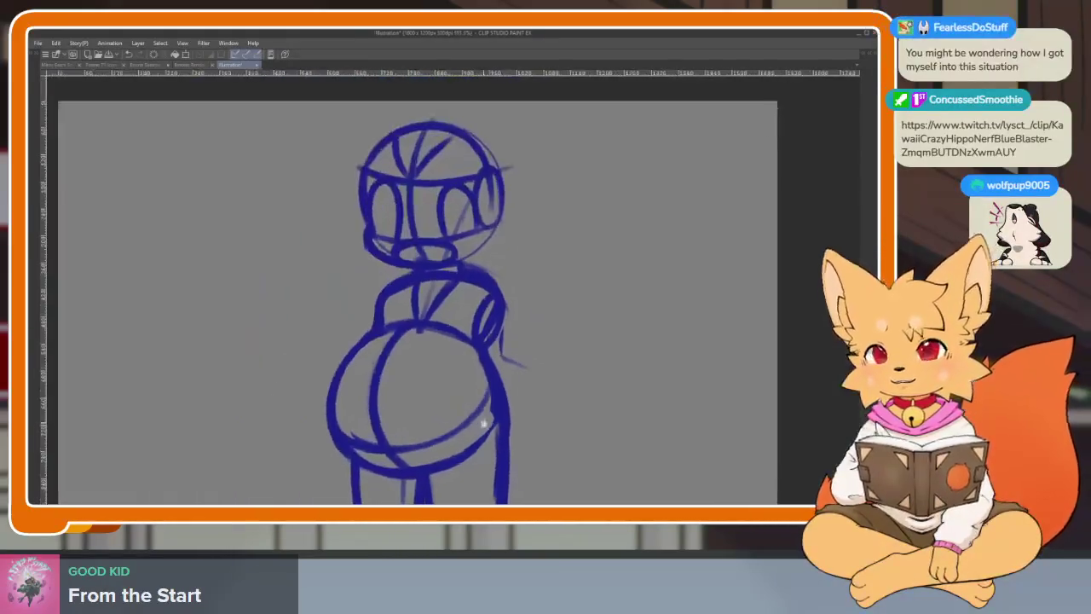
scroll(424, 401, "up", 1)
scroll(435, 399, "up", 1)
scroll(541, 398, "up", 1)
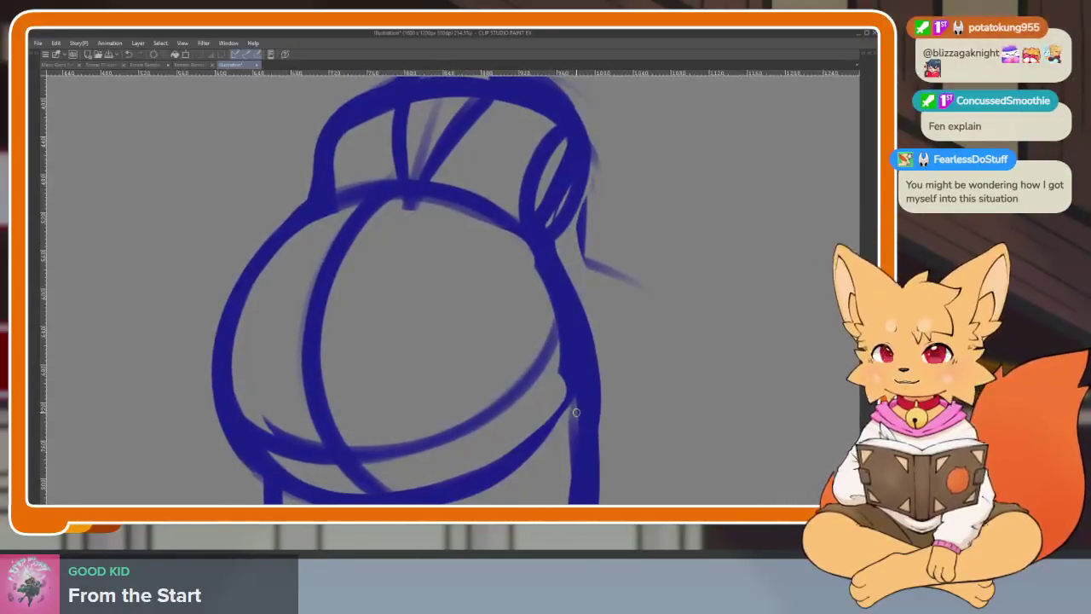
scroll(620, 384, "up", 1)
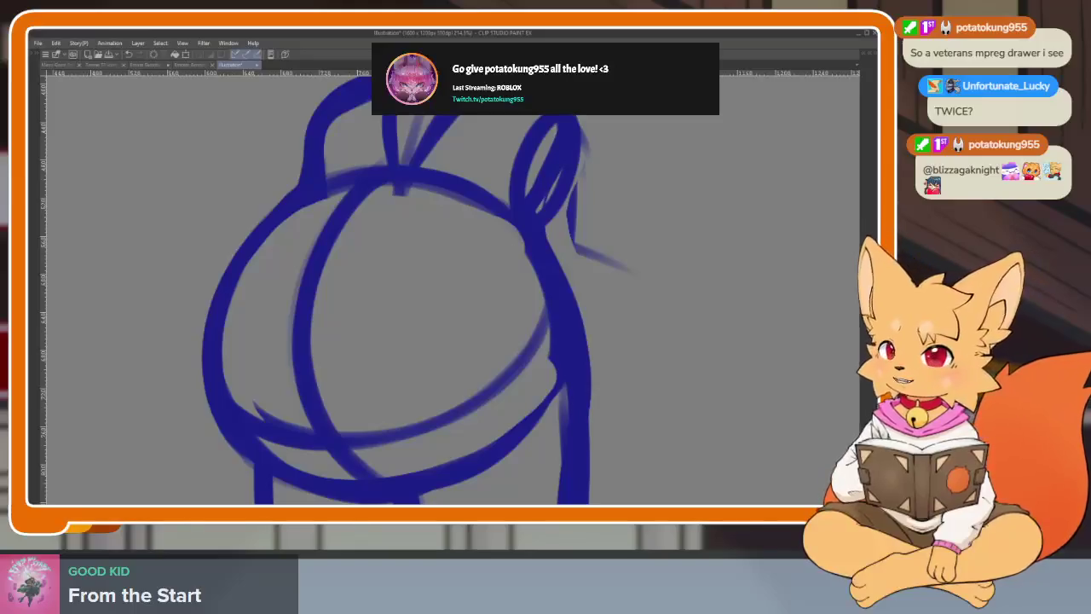
left_click(673, 314)
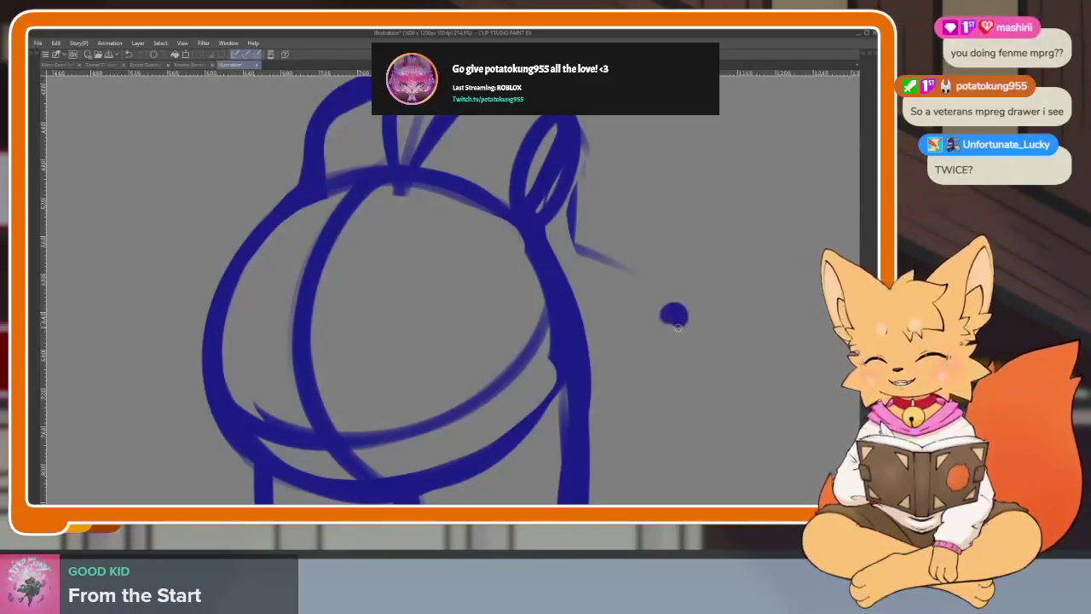
Remove the stray blue dab and draw a small circle on the belly's right side
key("ctrl+z")
scroll(582, 361, "up", 2)
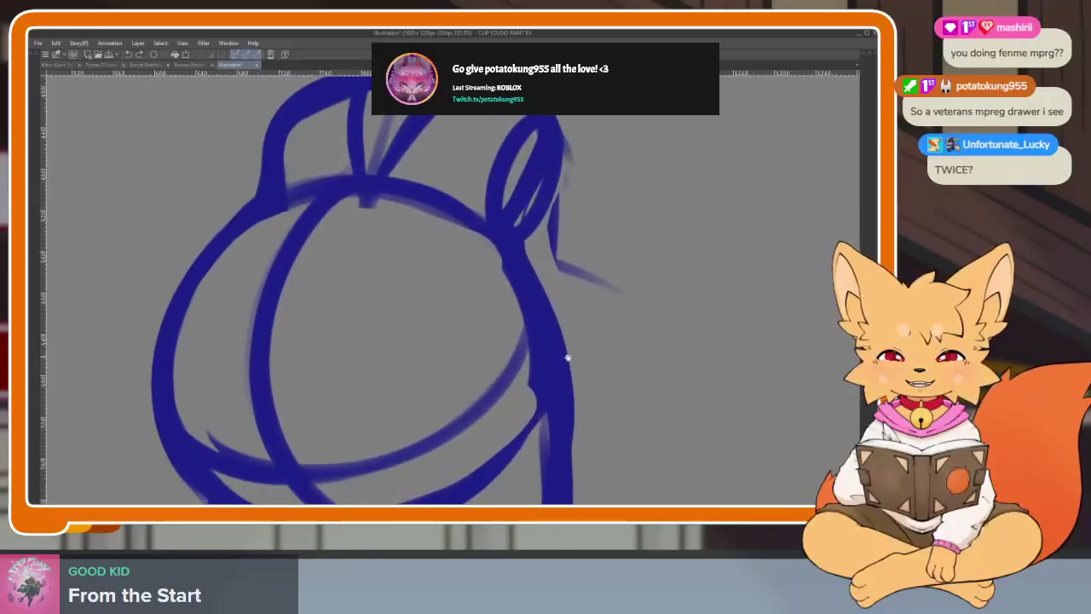
scroll(549, 364, "up", 1)
scroll(561, 384, "down", 2)
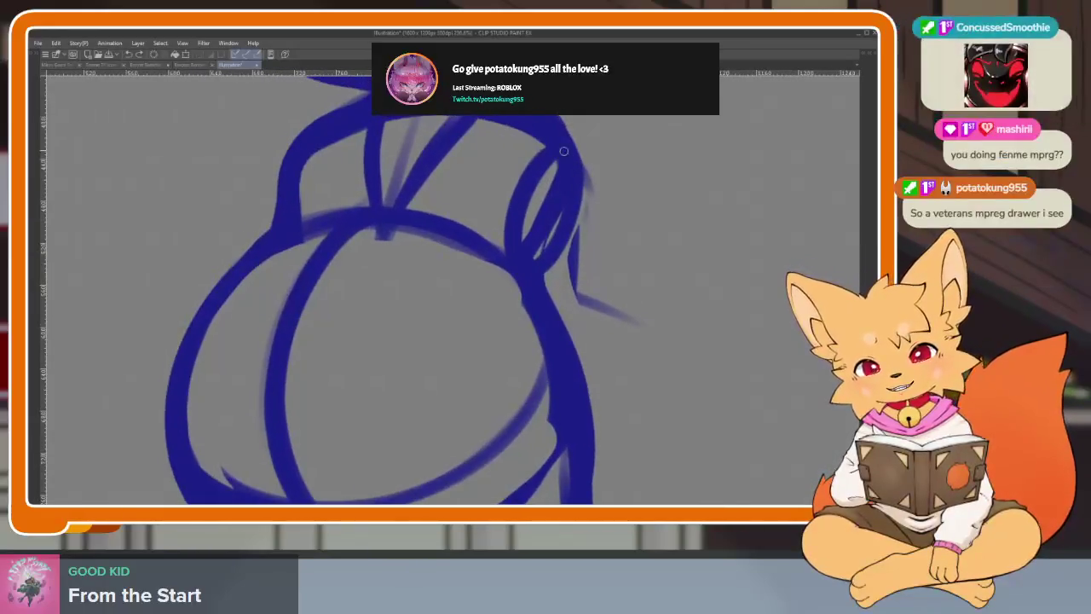
scroll(576, 159, "down", 1)
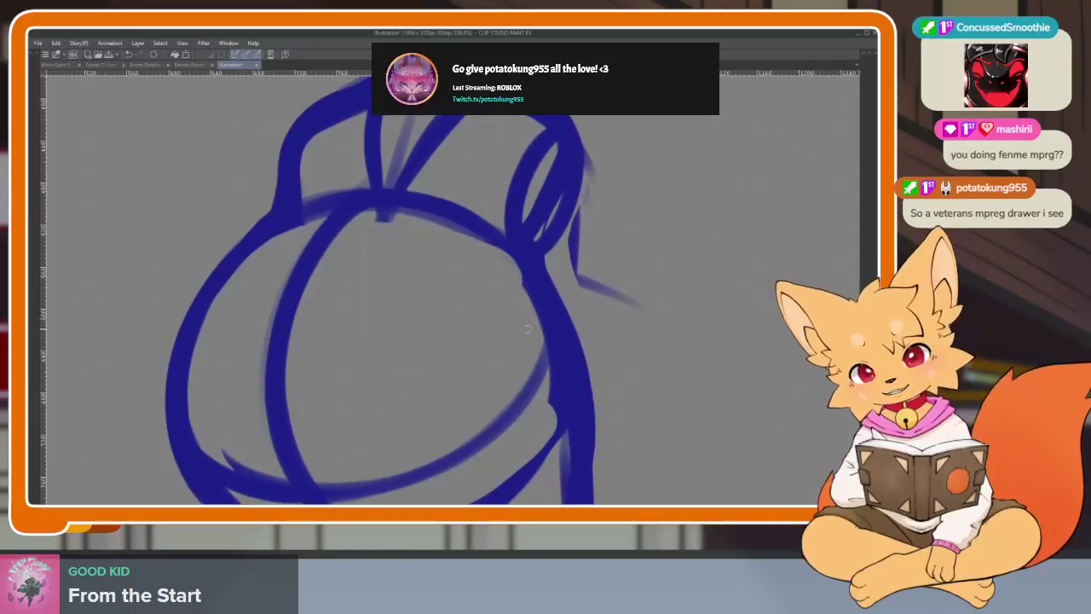
left_click_drag(415, 308, 512, 444)
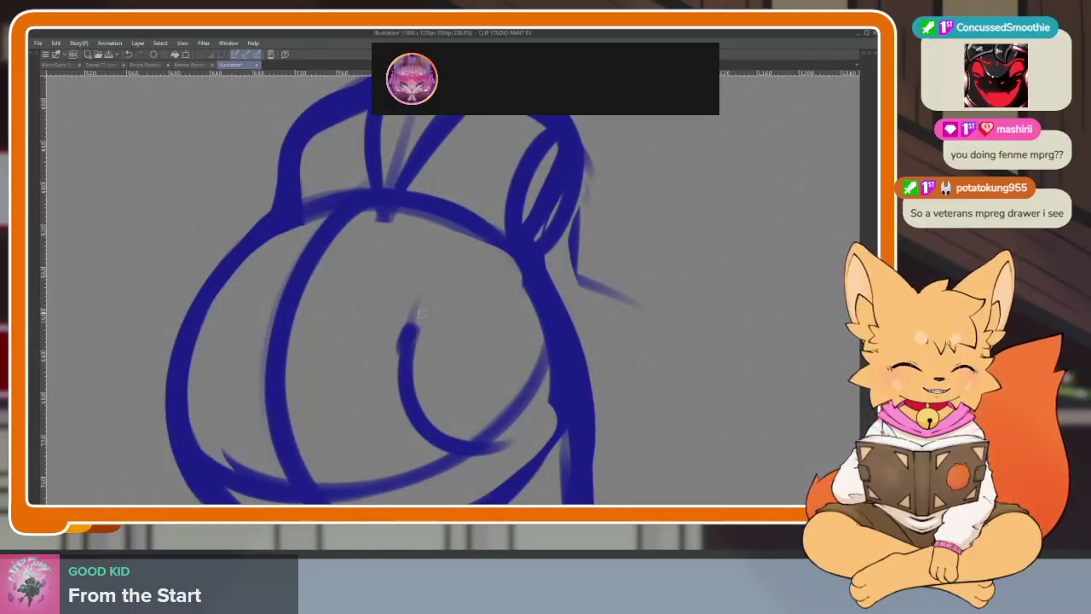
left_click_drag(402, 339, 508, 280)
key("ctrl+z")
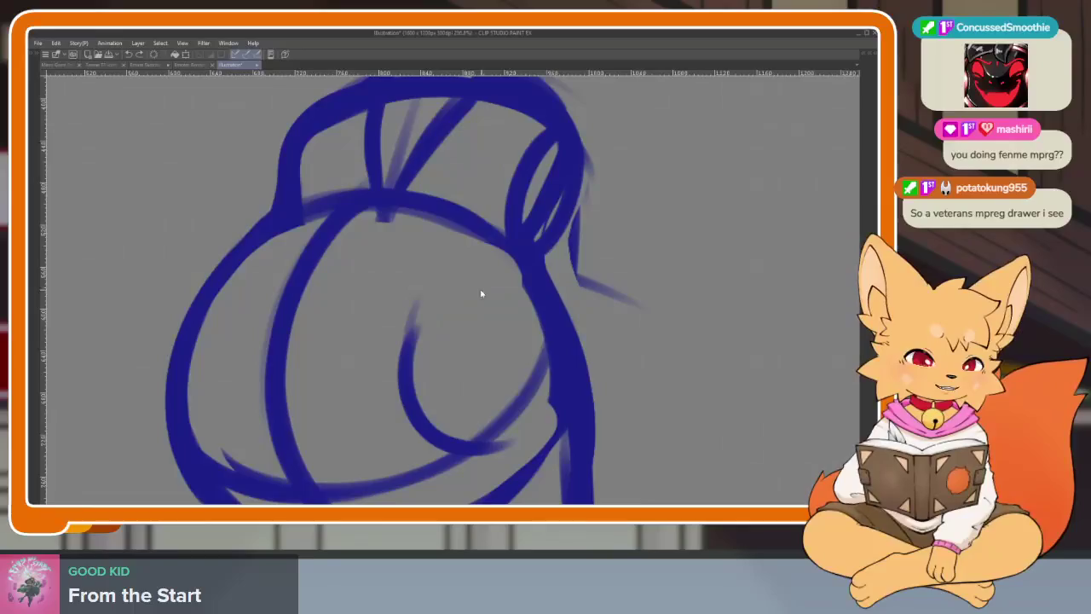
left_click_drag(519, 331, 504, 458)
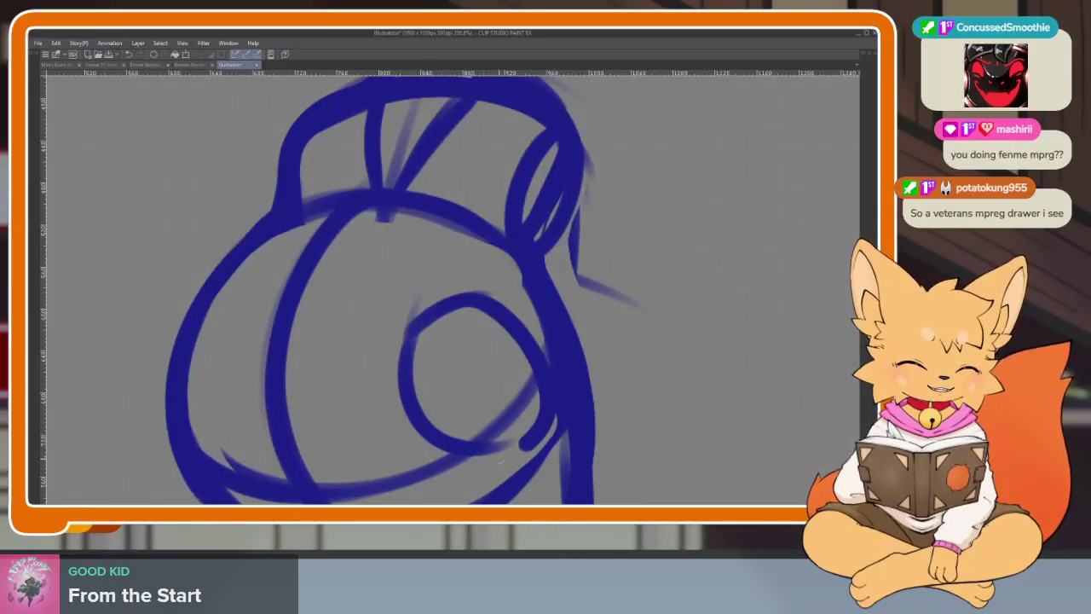
mouse_move(399, 338)
left_mouse_down()
mouse_move(507, 320)
mouse_move(415, 437)
left_mouse_up()
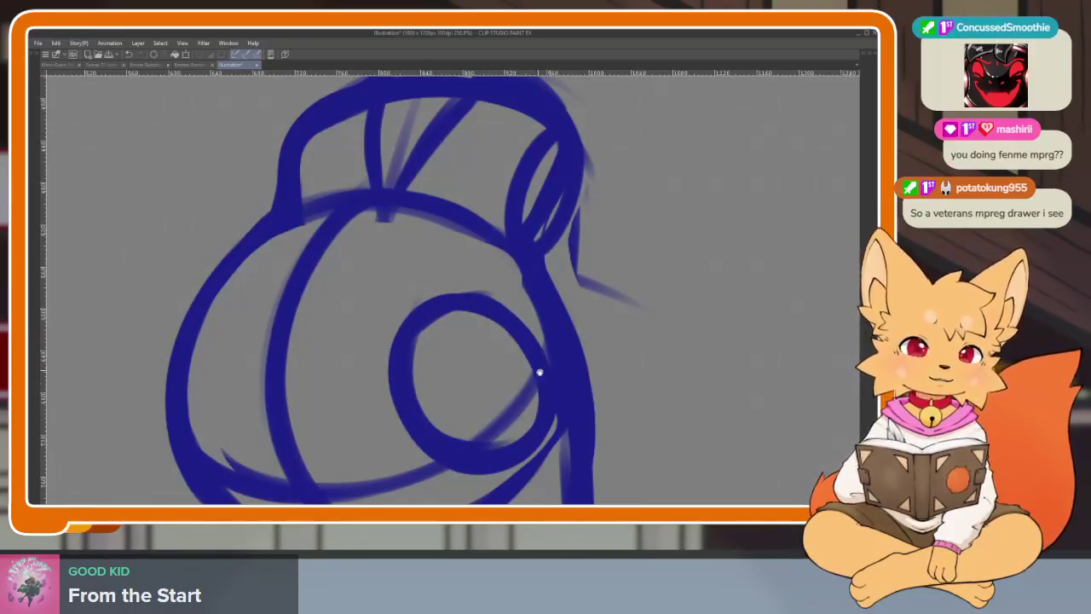
Draw curved arm strokes crossing out to the right and wrapping down around the belly
scroll(540, 373, "up", 3)
scroll(519, 390, "down", 3)
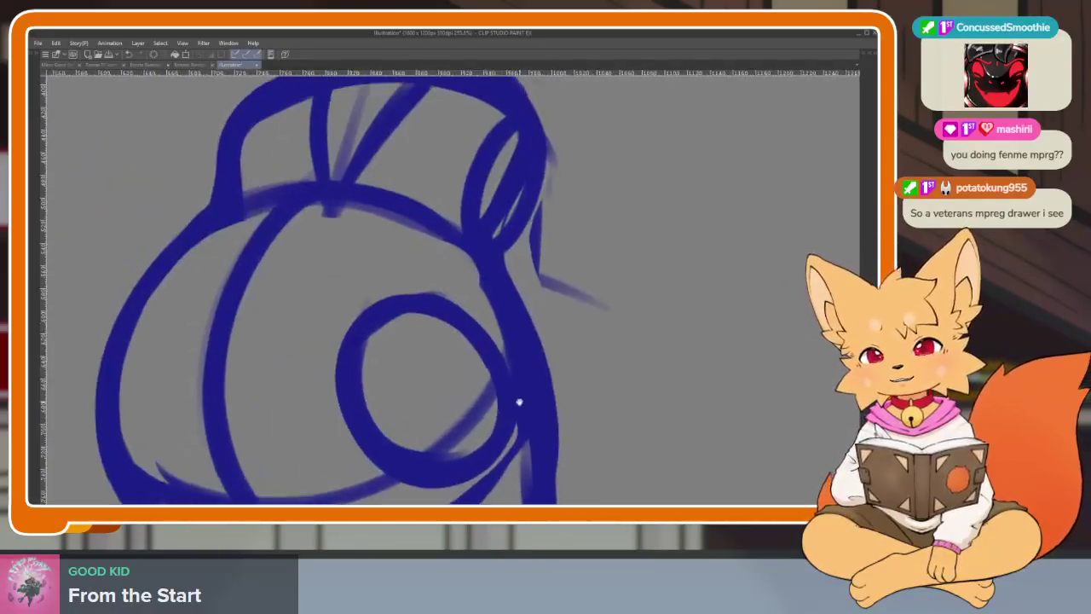
scroll(520, 398, "down", 2)
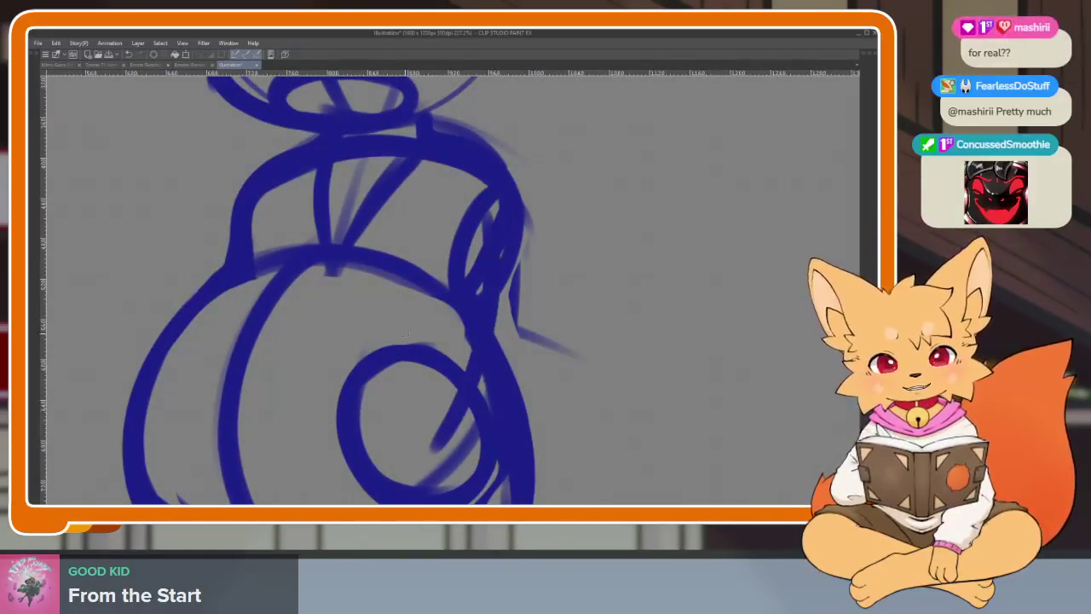
left_click_drag(367, 317, 605, 375)
scroll(562, 360, "down", 1)
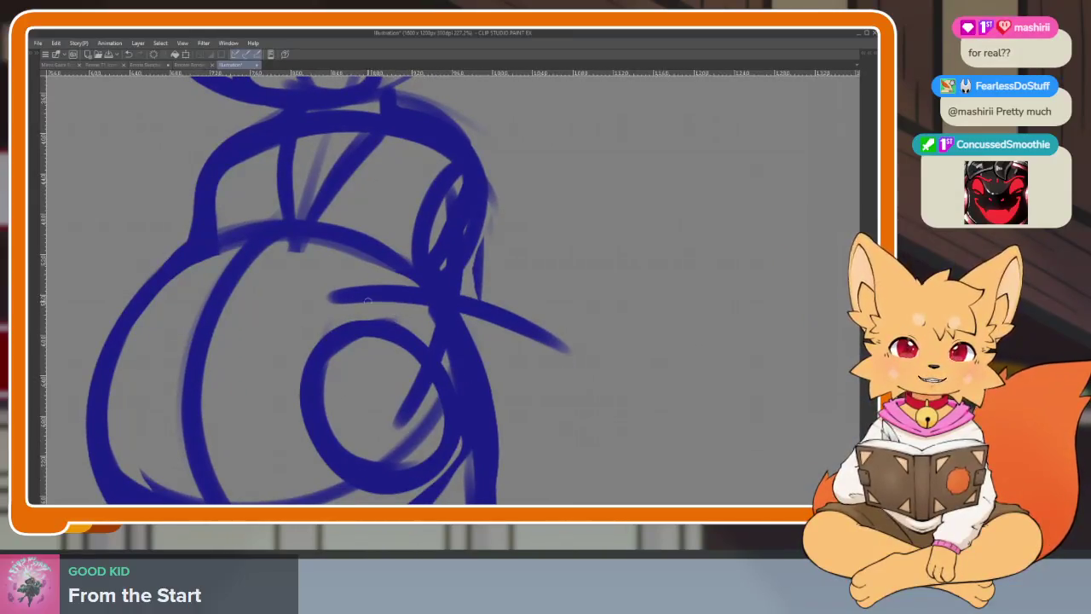
mouse_move(465, 294)
left_mouse_down()
mouse_move(559, 311)
mouse_move(578, 367)
mouse_move(503, 447)
left_mouse_up()
key("ctrl+z")
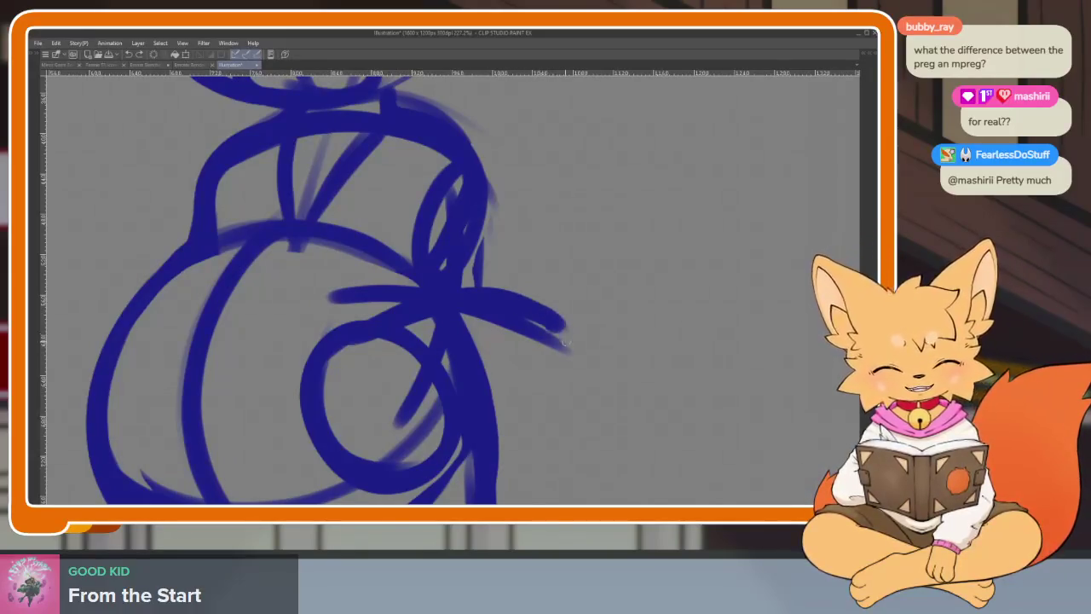
left_click_drag(565, 337, 507, 428)
mouse_move(486, 196)
left_mouse_down()
mouse_move(512, 316)
mouse_move(546, 392)
left_mouse_up()
scroll(474, 396, "down", 5)
Add a curved bulge along the left side of the fox's body
scroll(474, 396, "up", 5)
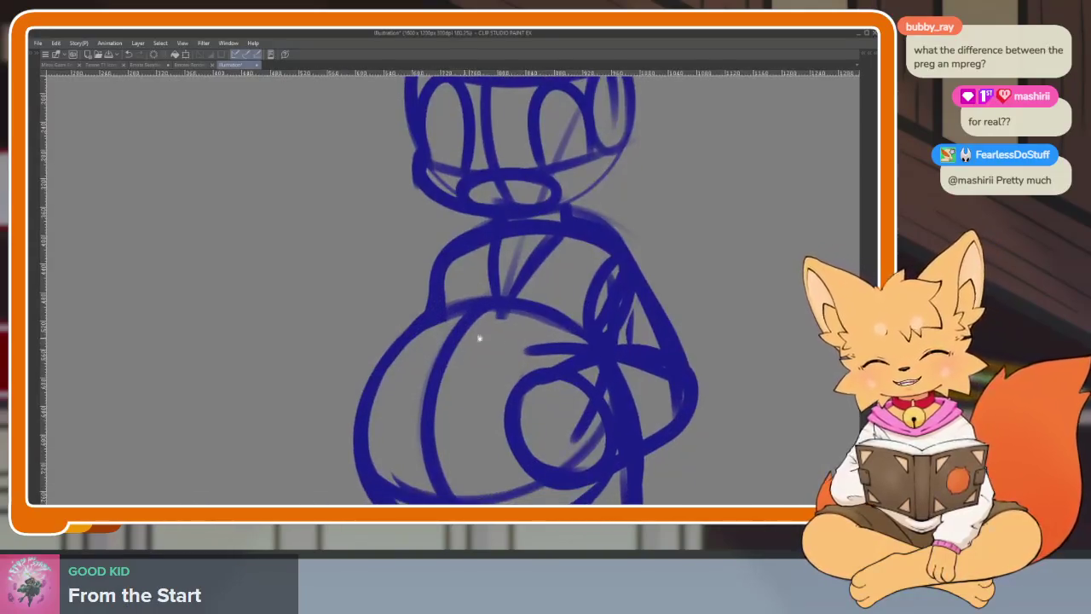
scroll(566, 363, "up", 1)
scroll(585, 358, "down", 3)
scroll(585, 358, "up", 1)
scroll(541, 388, "up", 2)
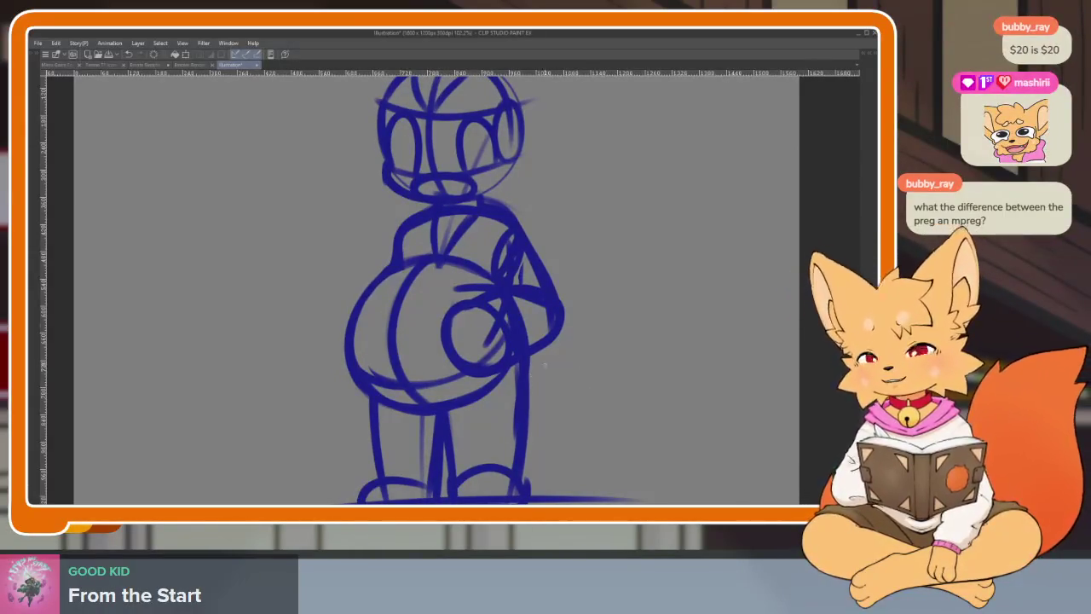
scroll(548, 361, "up", 2)
scroll(520, 397, "down", 2)
scroll(528, 400, "up", 1)
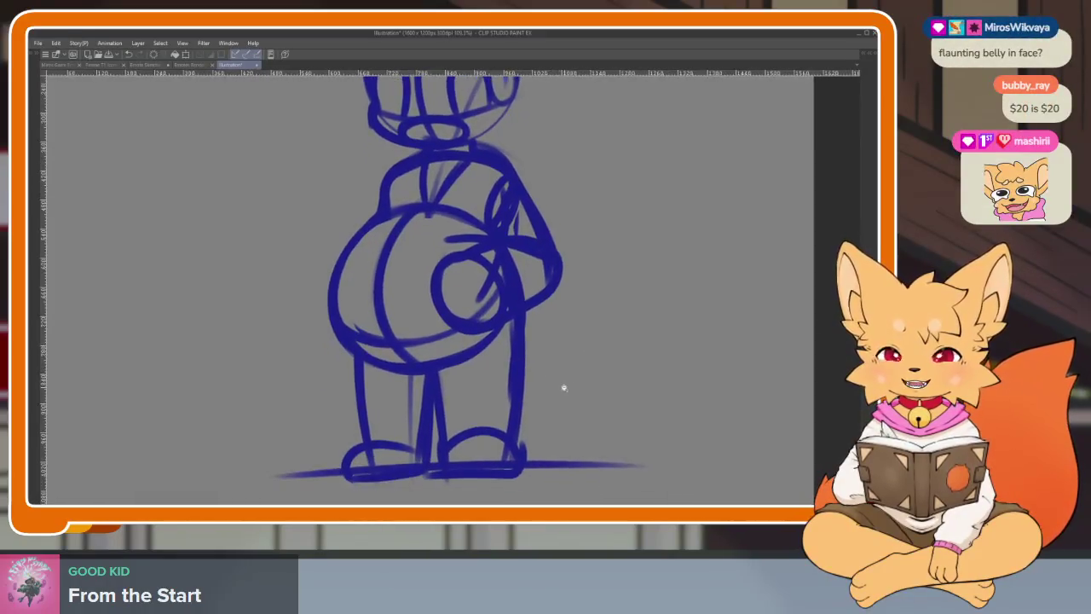
scroll(558, 384, "down", 2)
scroll(469, 407, "up", 3)
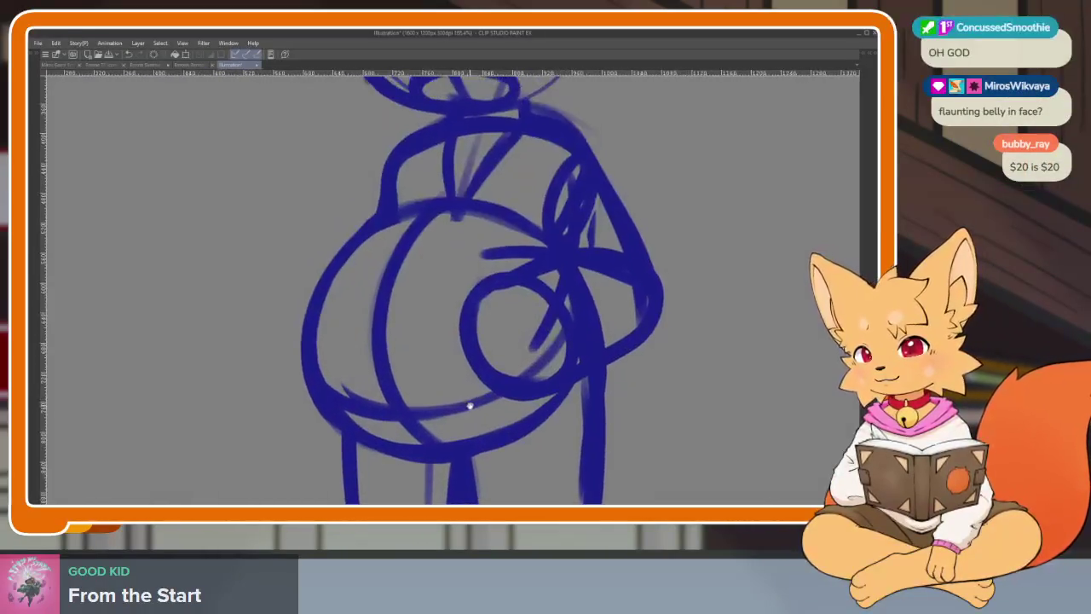
scroll(469, 407, "up", 1)
scroll(581, 417, "up", 1)
mouse_move(324, 297)
left_mouse_down()
mouse_move(271, 366)
mouse_move(303, 411)
left_mouse_up()
left_click_drag(348, 274, 295, 307)
scroll(588, 392, "down", 4)
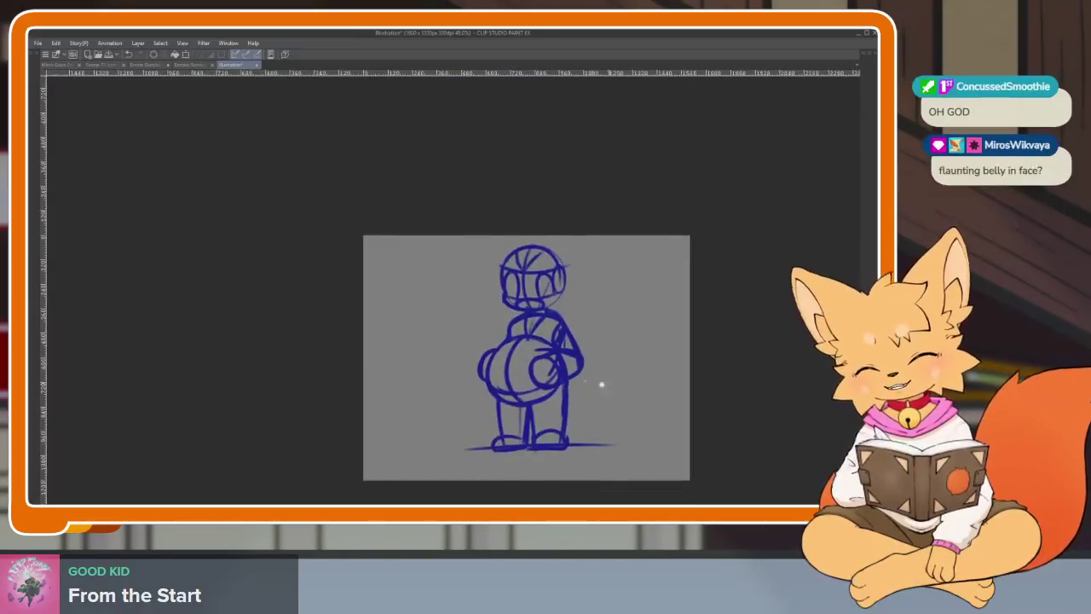
scroll(600, 389, "up", 2)
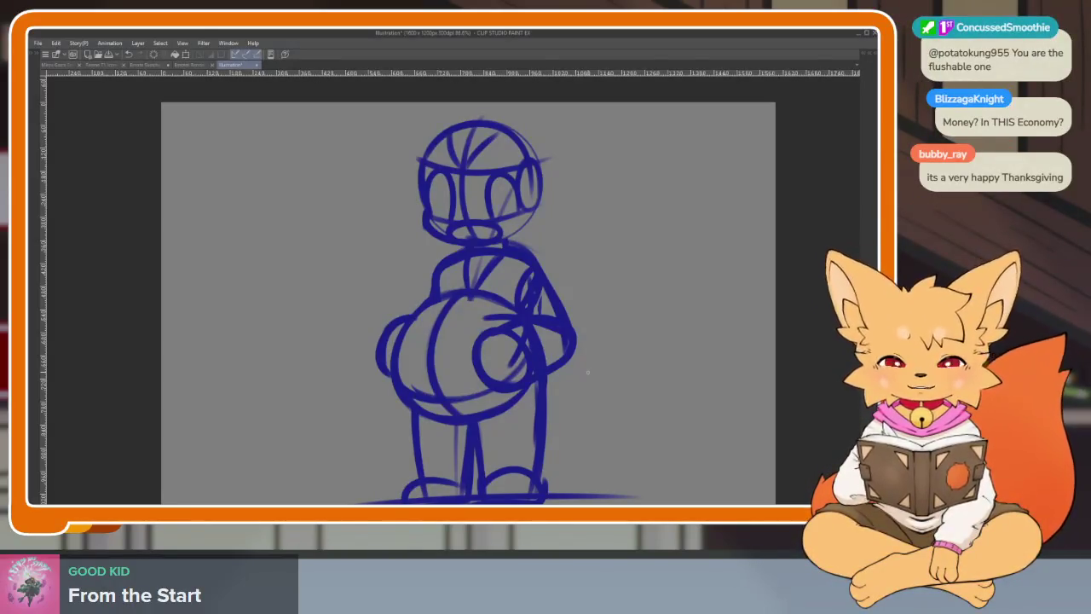
Retrace the lower belly curve to strengthen it, then bring the hidden palettes back
scroll(463, 321, "up", 2)
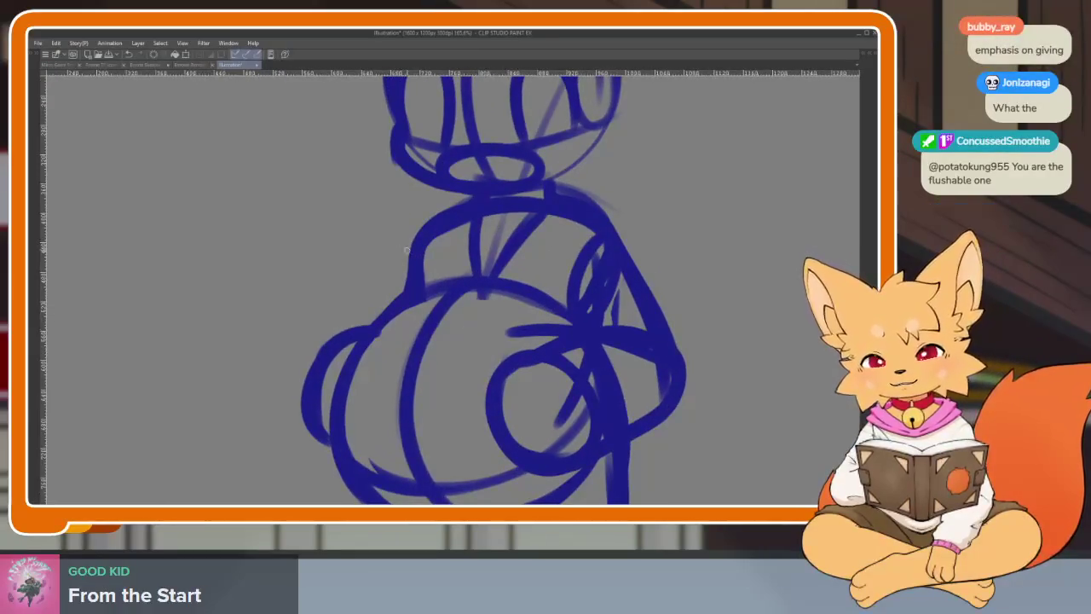
scroll(328, 425, "down", 2)
scroll(646, 358, "down", 1)
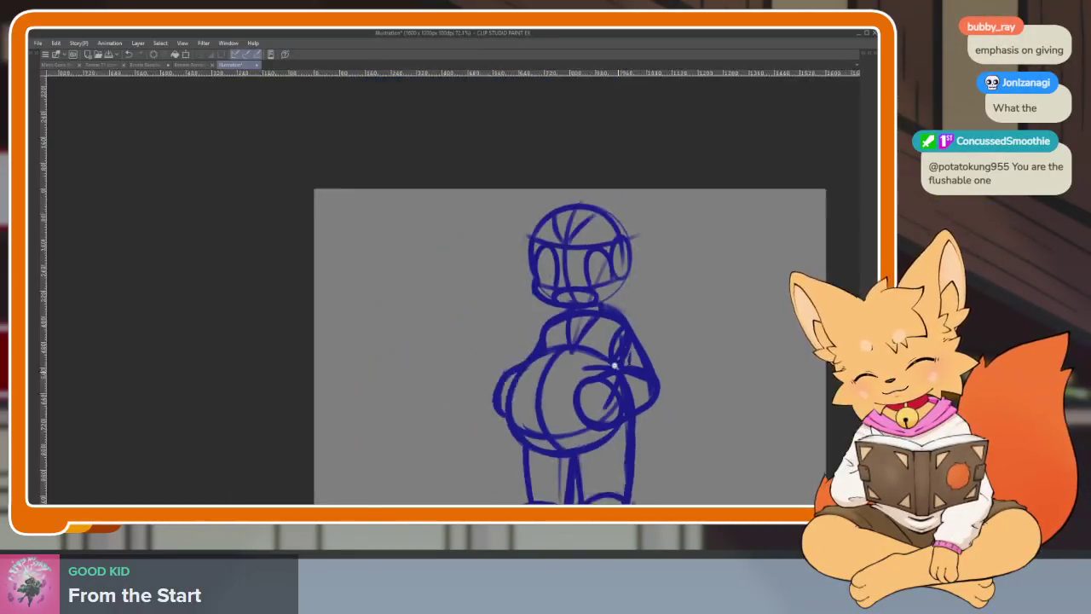
scroll(645, 358, "up", 2)
scroll(564, 407, "up", 1)
scroll(564, 407, "up", 1)
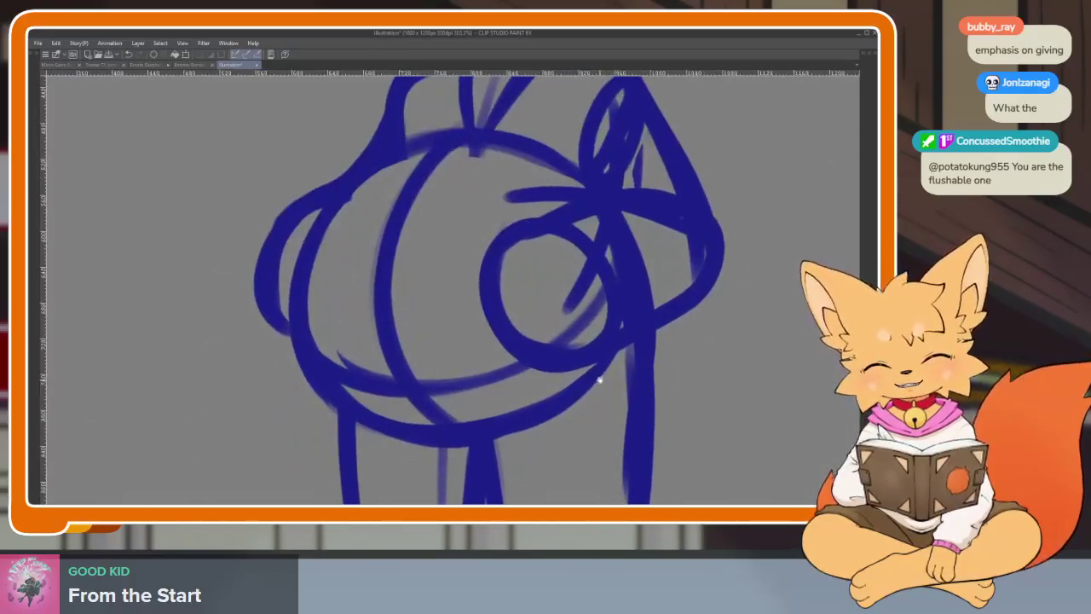
left_click_drag(597, 362, 459, 441)
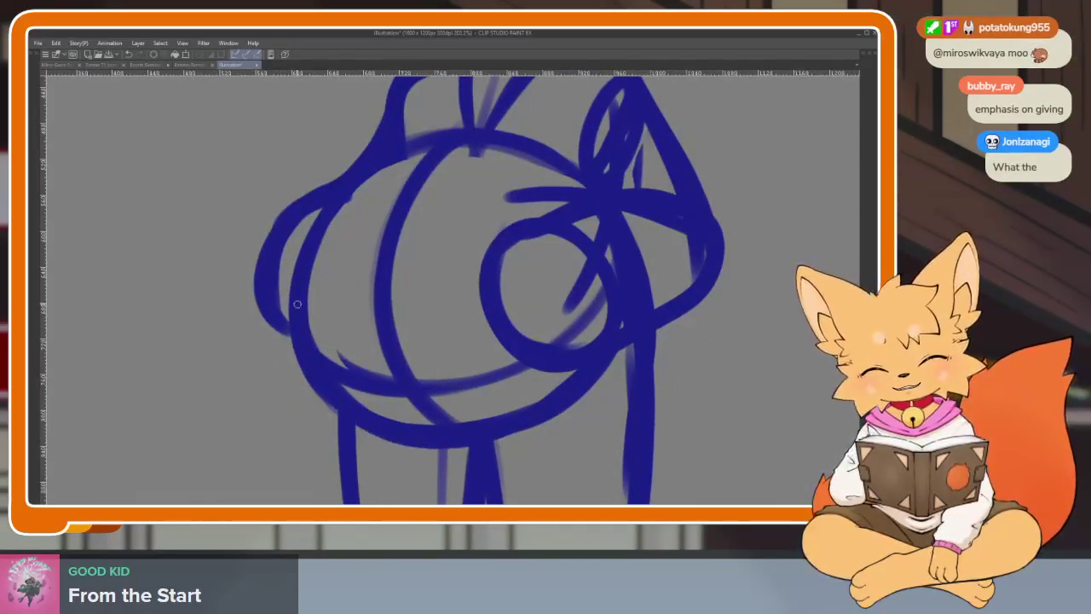
scroll(555, 420, "down", 3)
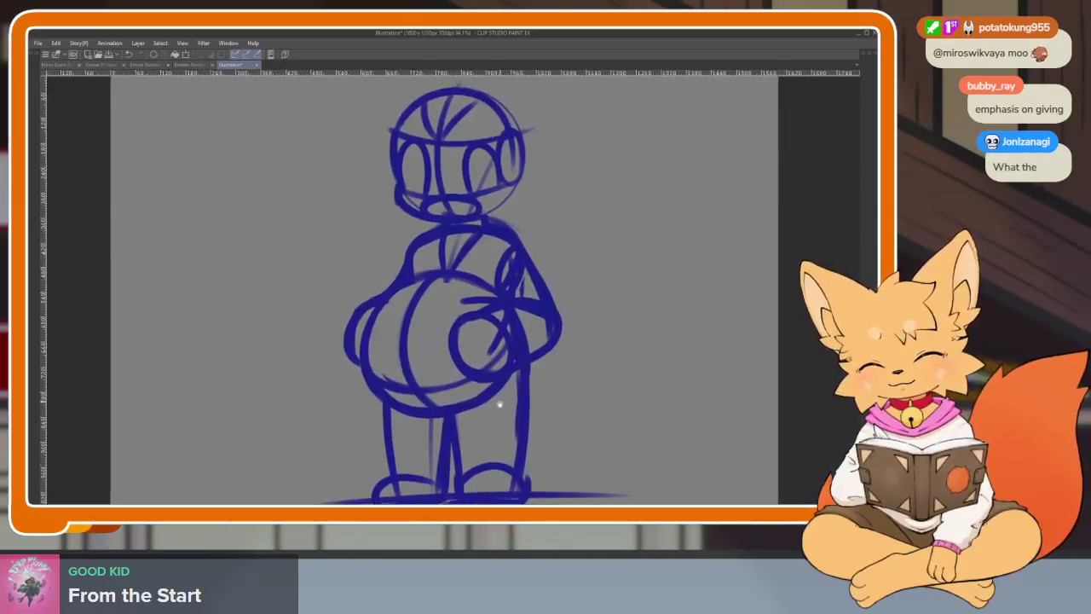
scroll(491, 375, "up", 2)
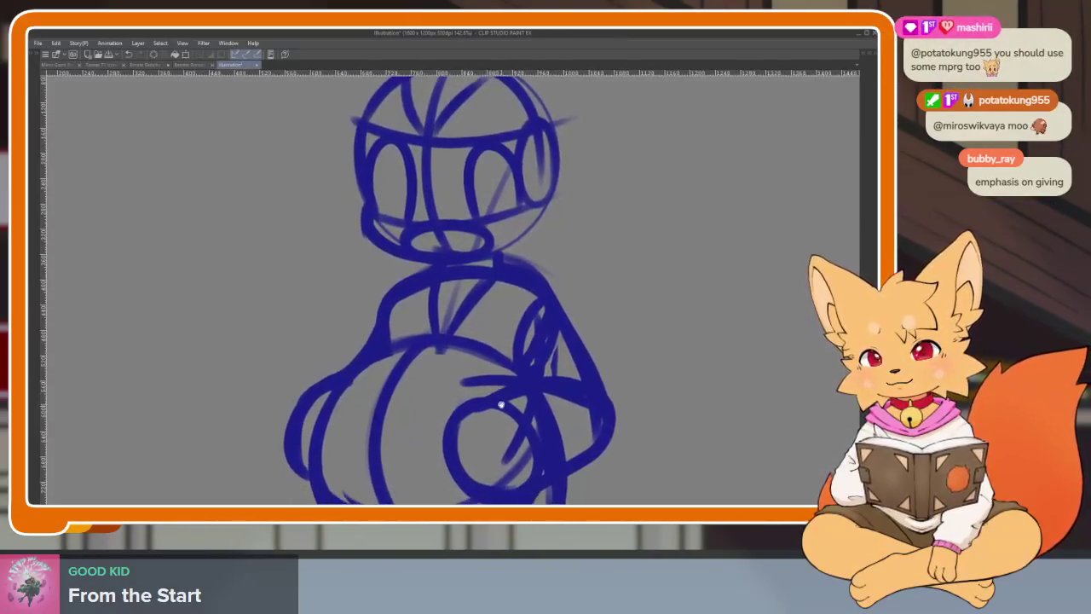
scroll(529, 342, "down", 2)
scroll(524, 360, "down", 1)
key("Tab")
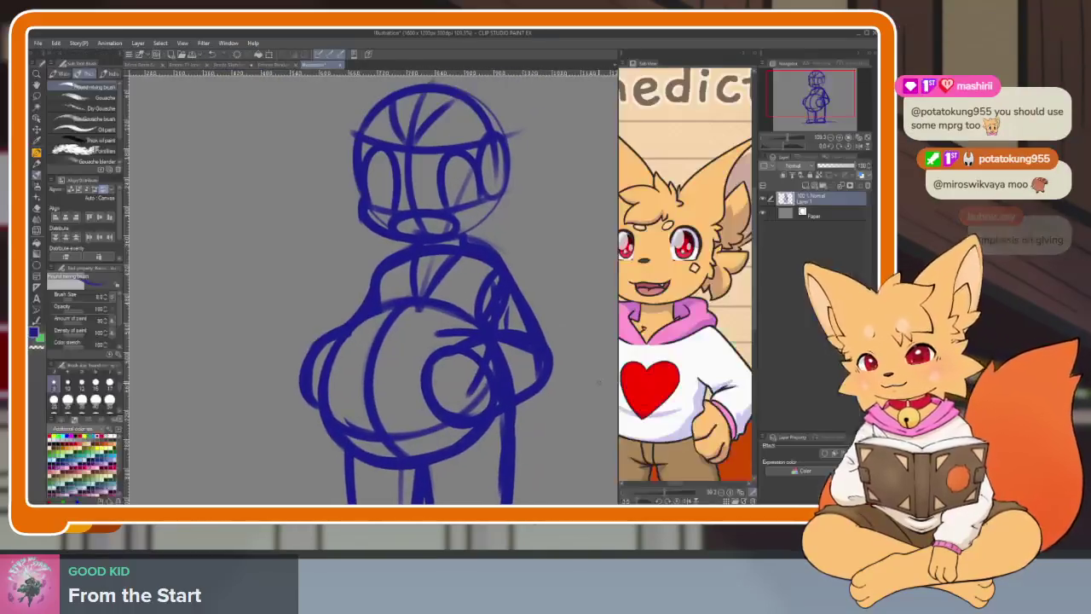
With the Sketch Rectangle figure tool and palettes hidden, enclose the whole fox figure in a blue rectangle
left_click(38, 272)
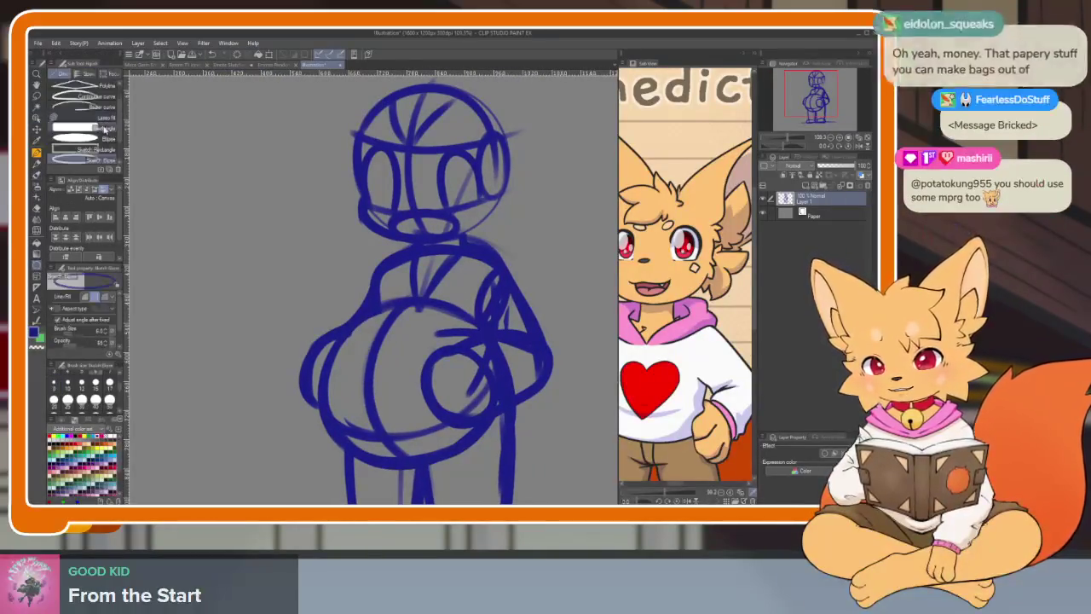
left_click(106, 150)
key("Tab")
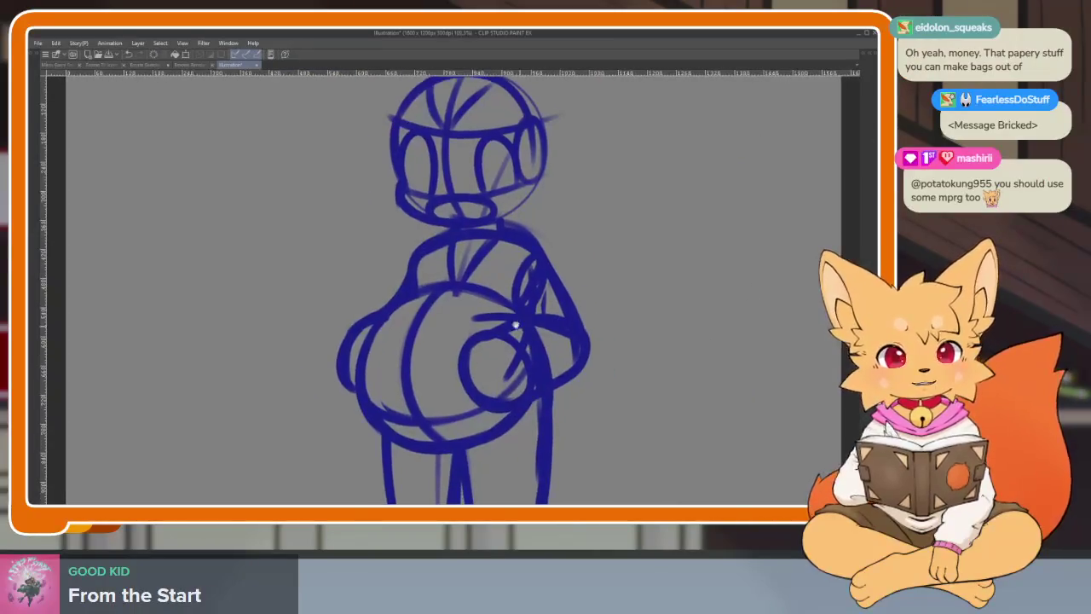
left_click_drag(265, 159, 560, 452)
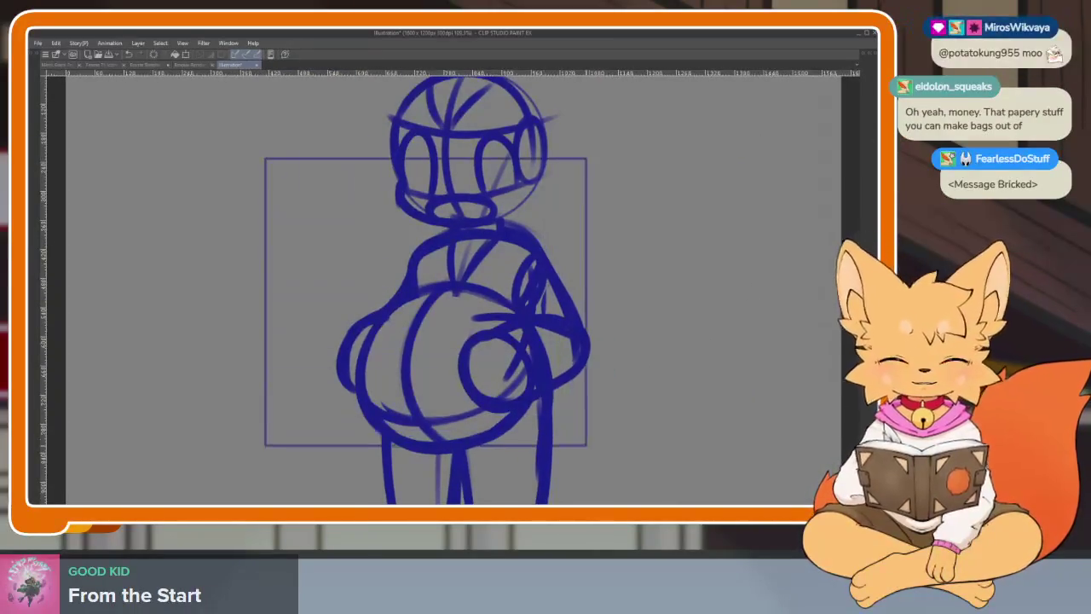
left_click_drag(561, 452, 561, 454)
scroll(534, 345, "down", 3)
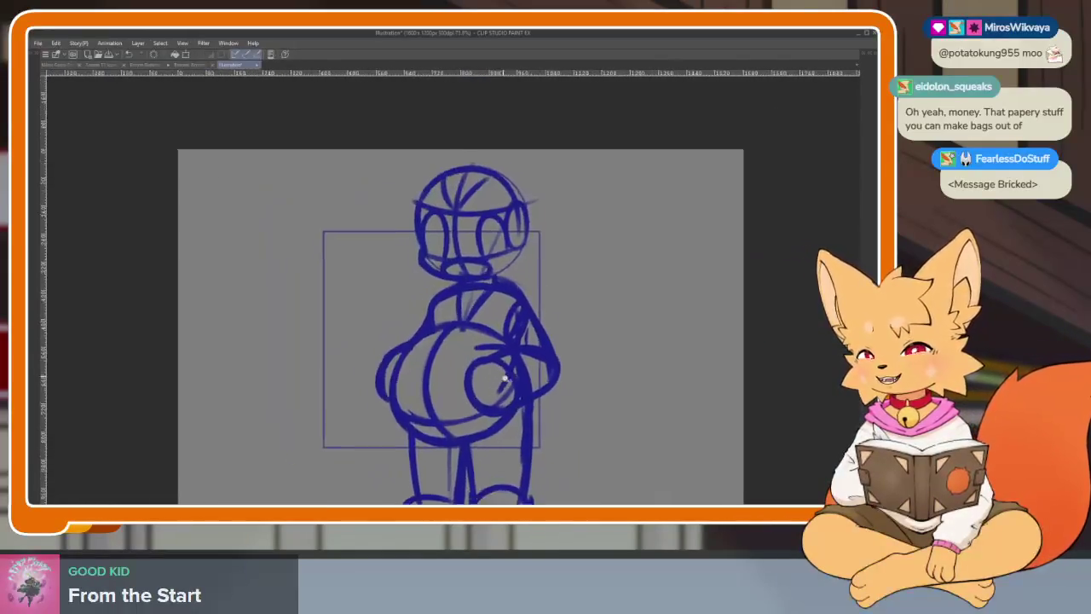
left_click_drag(344, 259, 336, 255)
left_click_drag(300, 150, 594, 444)
left_click_drag(256, 134, 567, 445)
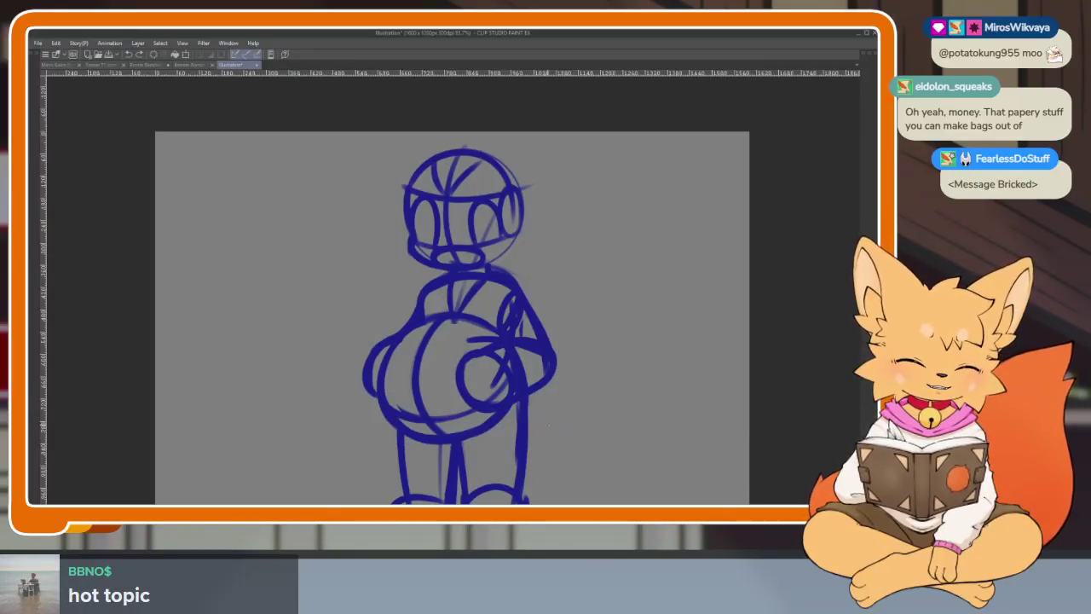
left_click_drag(468, 342, 241, 116)
scroll(488, 355, "down", 3)
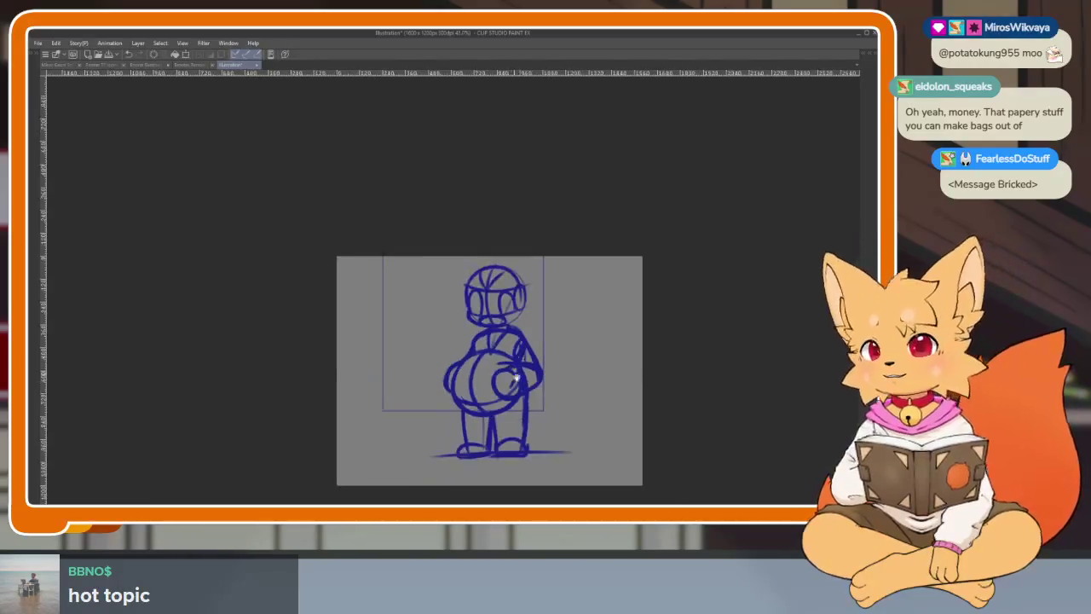
Undo the rectangle frame and the stray blue arc stroke, then restore the side panels
scroll(500, 368, "up", 2)
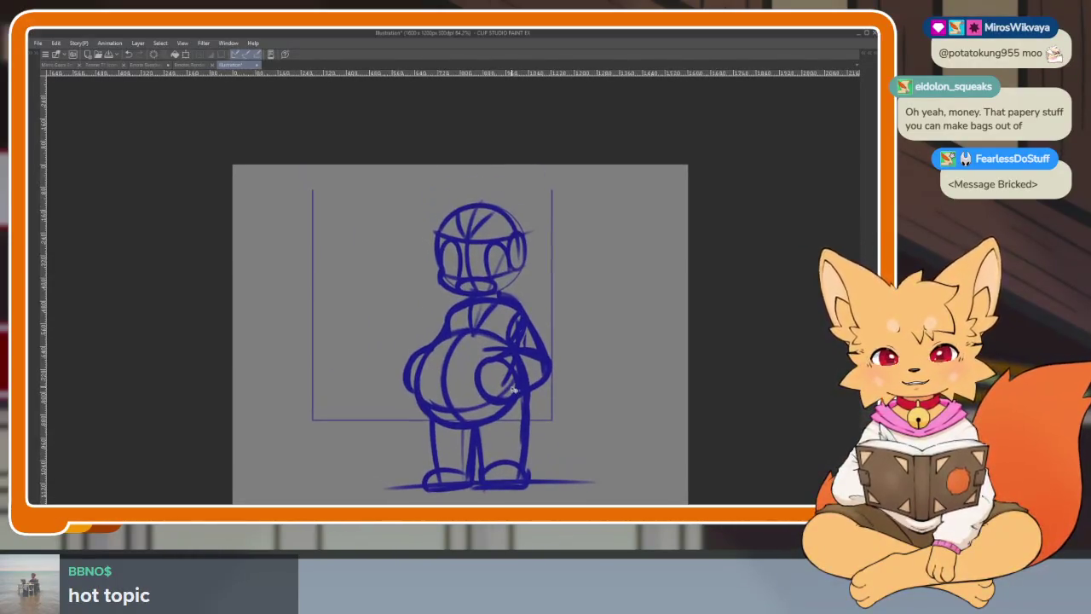
scroll(500, 371, "up", 2)
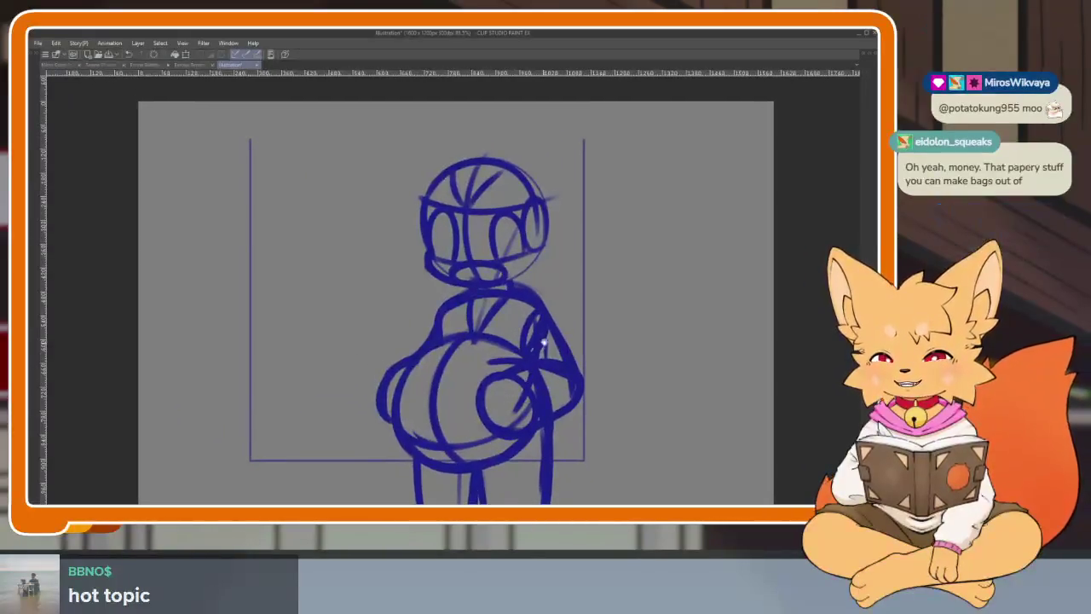
scroll(592, 365, "down", 2)
scroll(575, 382, "up", 1)
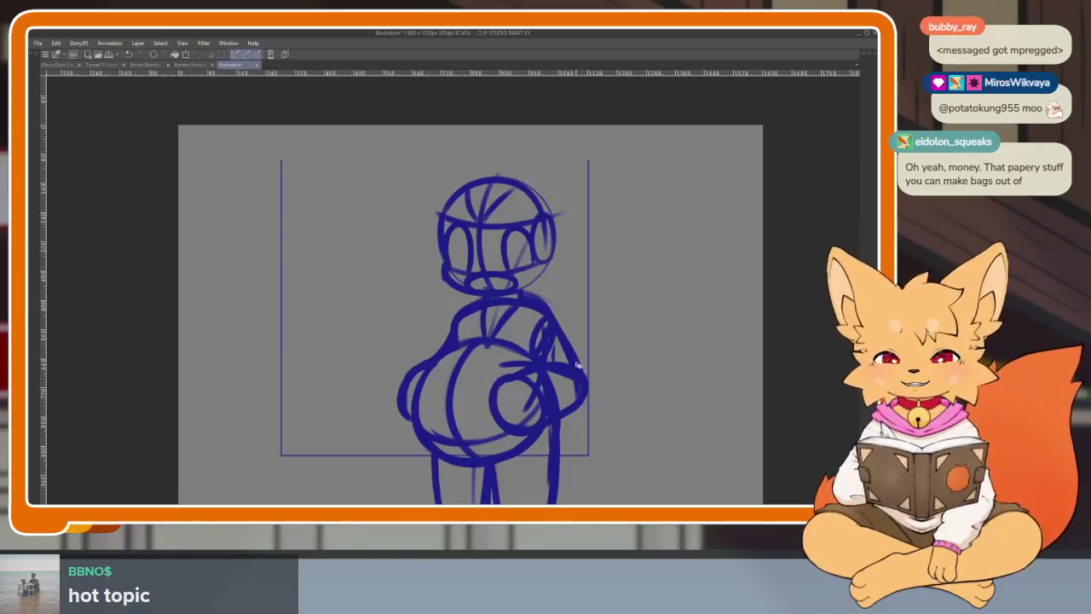
scroll(577, 364, "down", 2)
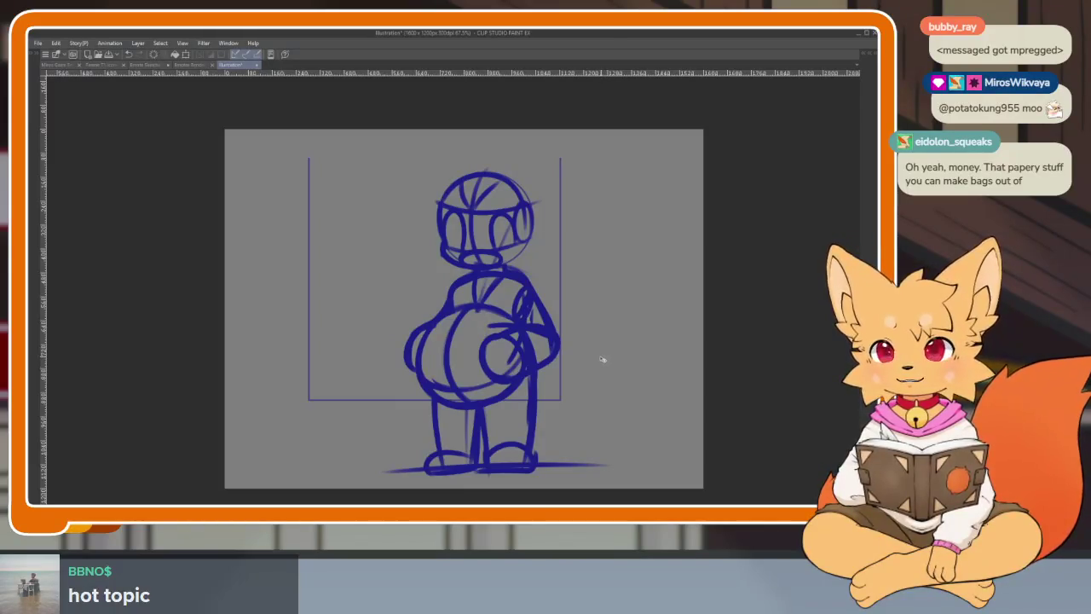
scroll(562, 389, "up", 1)
scroll(578, 390, "down", 2)
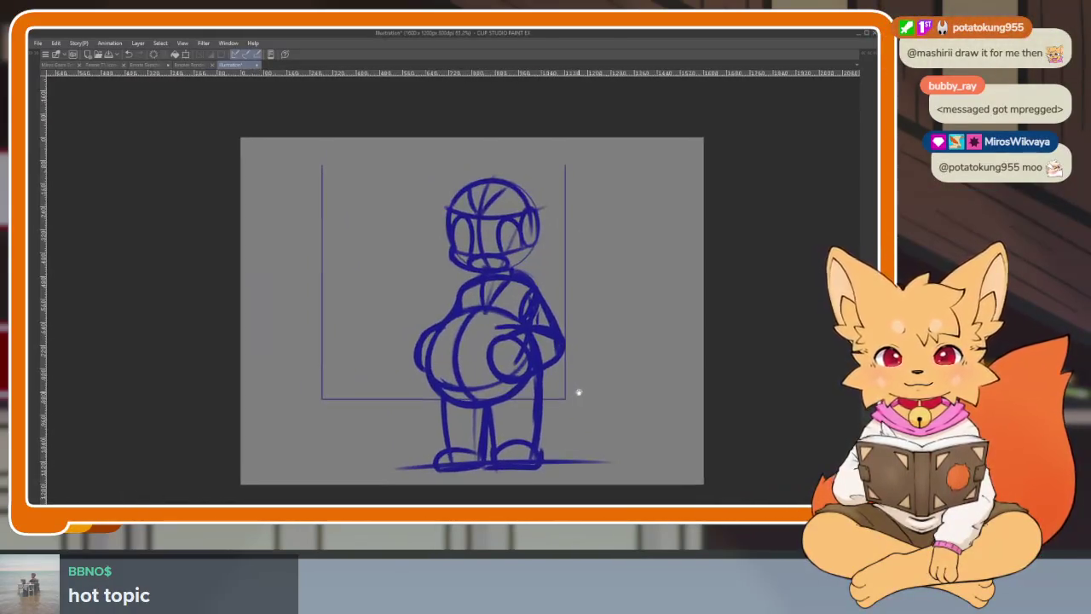
key("ctrl+z")
key("ctrl+z")
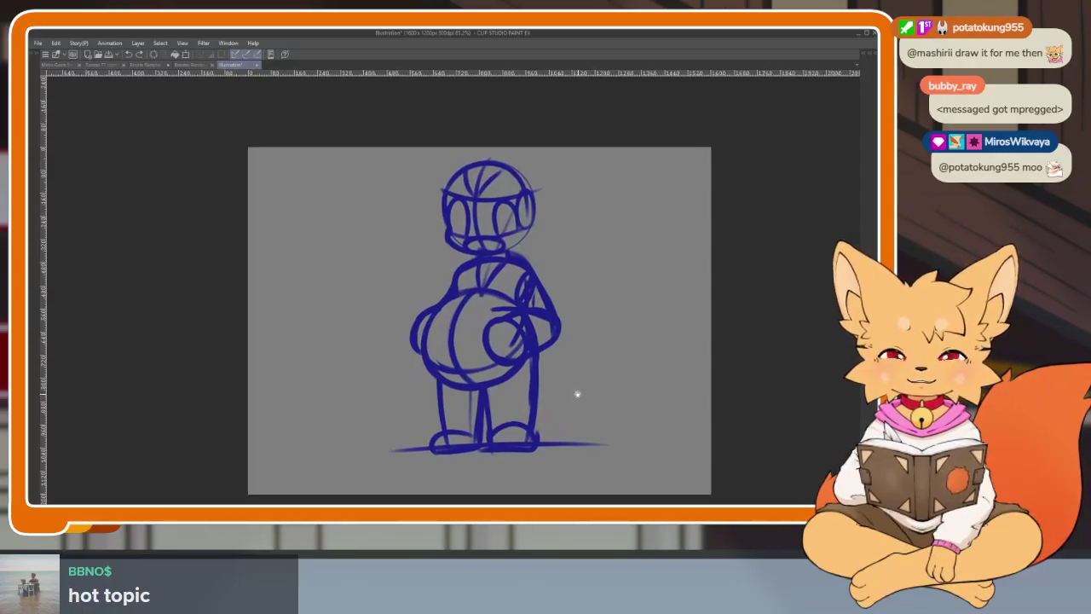
key("ctrl+z")
scroll(468, 394, "up", 1)
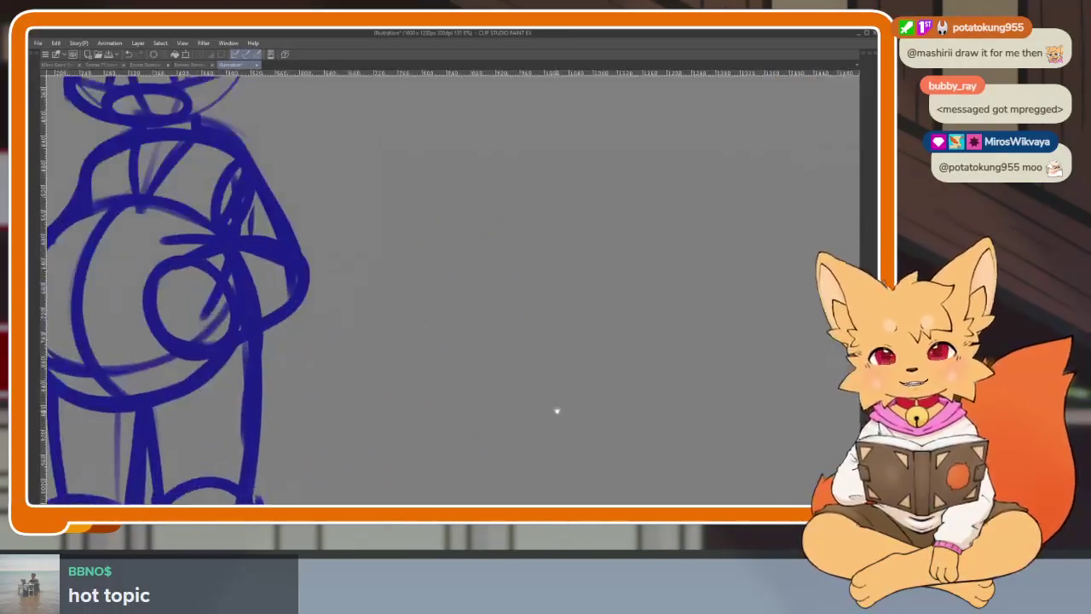
scroll(541, 401, "up", 3)
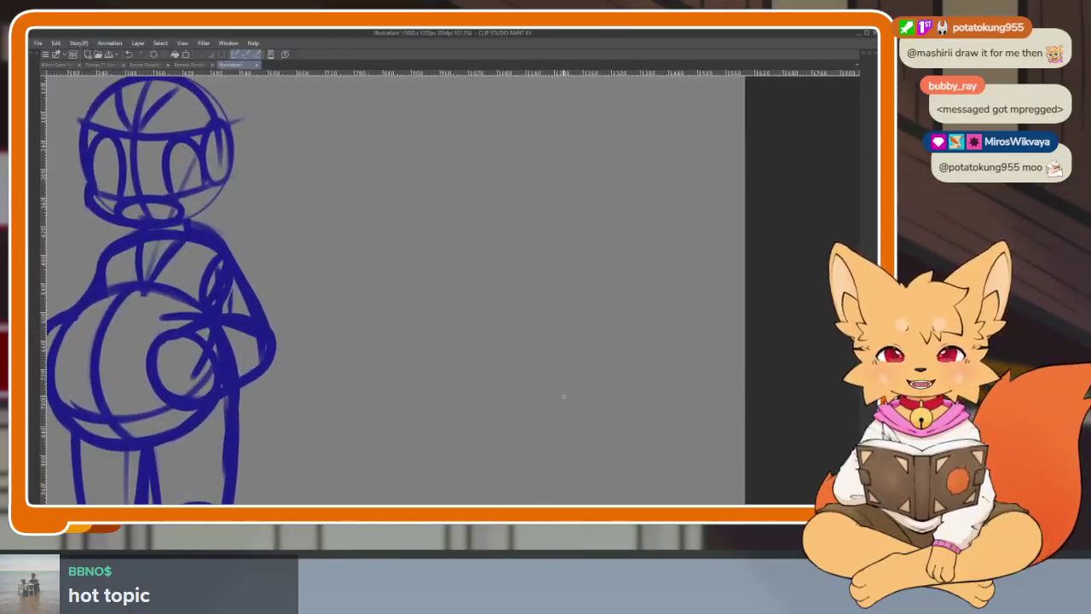
key("ctrl+z")
scroll(538, 389, "up", 2)
scroll(537, 404, "down", 2)
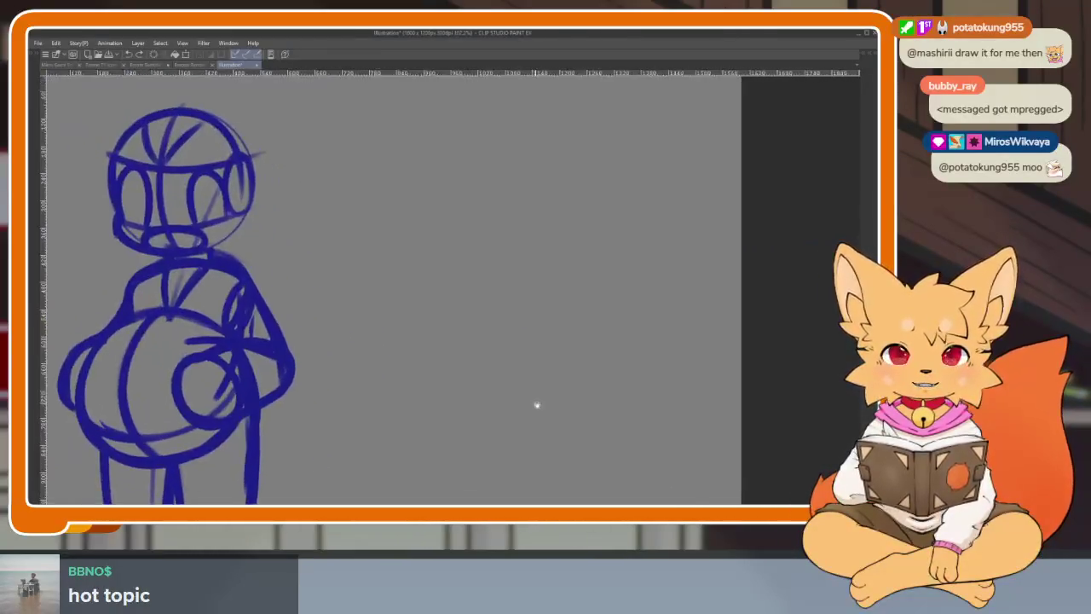
key("Tab")
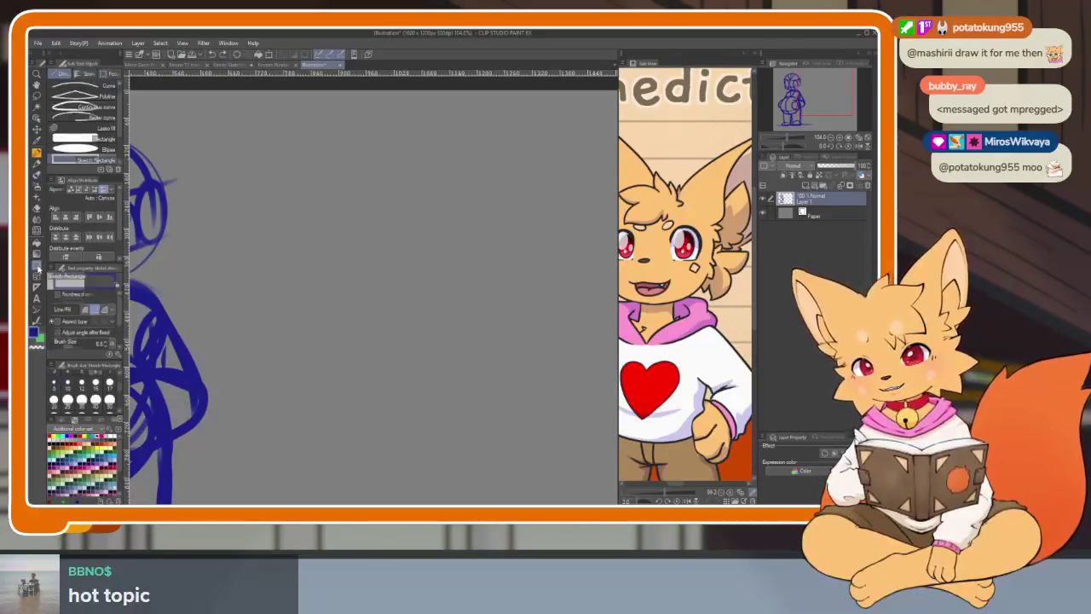
On a new layer, draw a rectangle box right of the fox with a first curved stroke inside
key("Tab")
key("Tab")
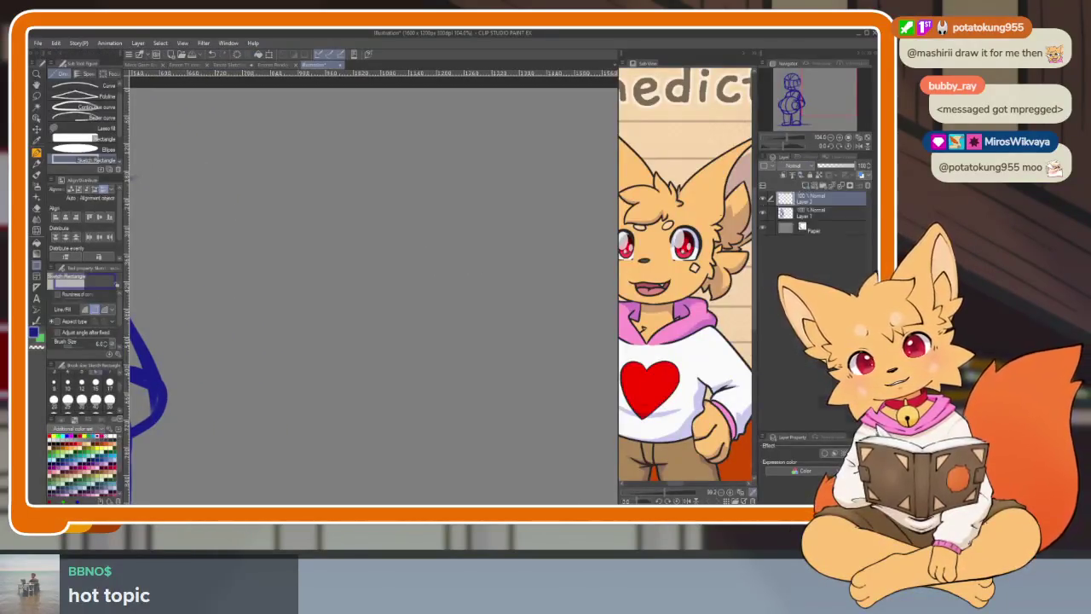
key("Tab")
mouse_move(288, 155)
left_mouse_down()
mouse_move(526, 393)
mouse_move(532, 463)
mouse_move(602, 469)
left_mouse_up()
scroll(500, 418, "up", 2)
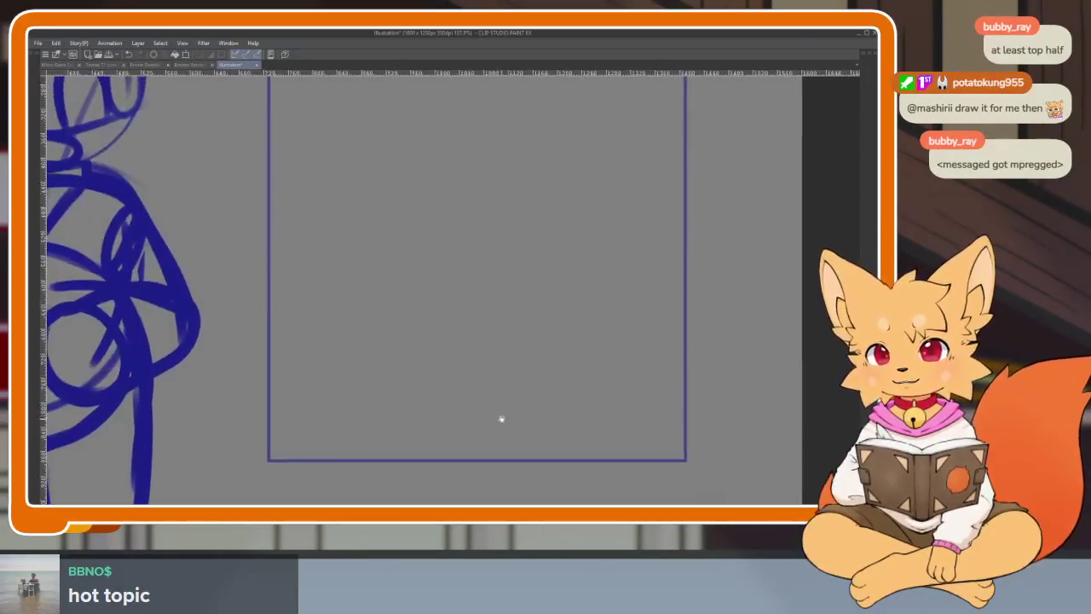
scroll(512, 410, "down", 1)
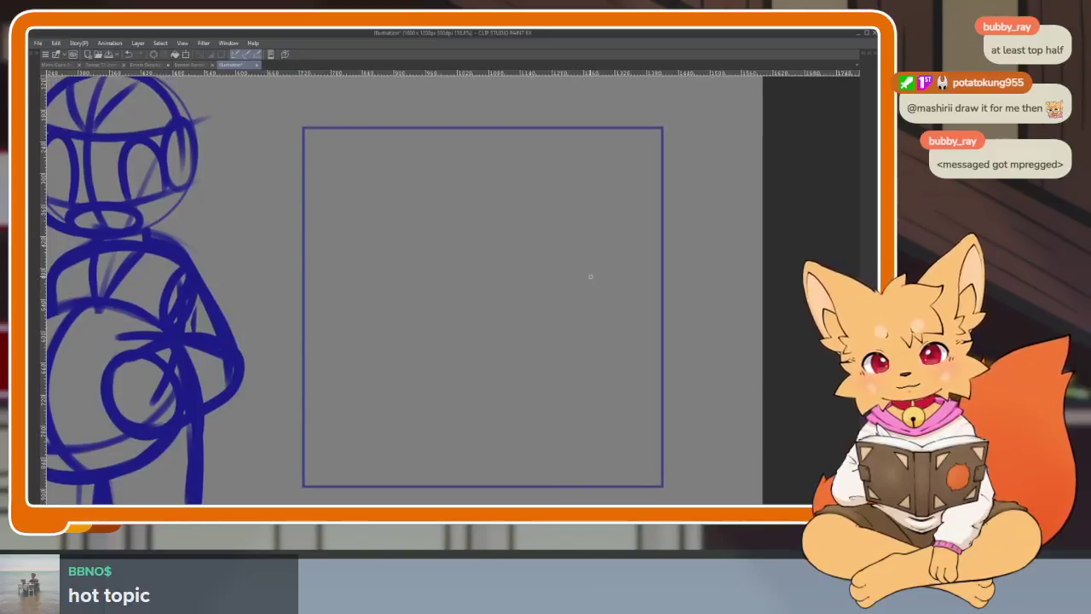
left_click_drag(589, 275, 620, 312)
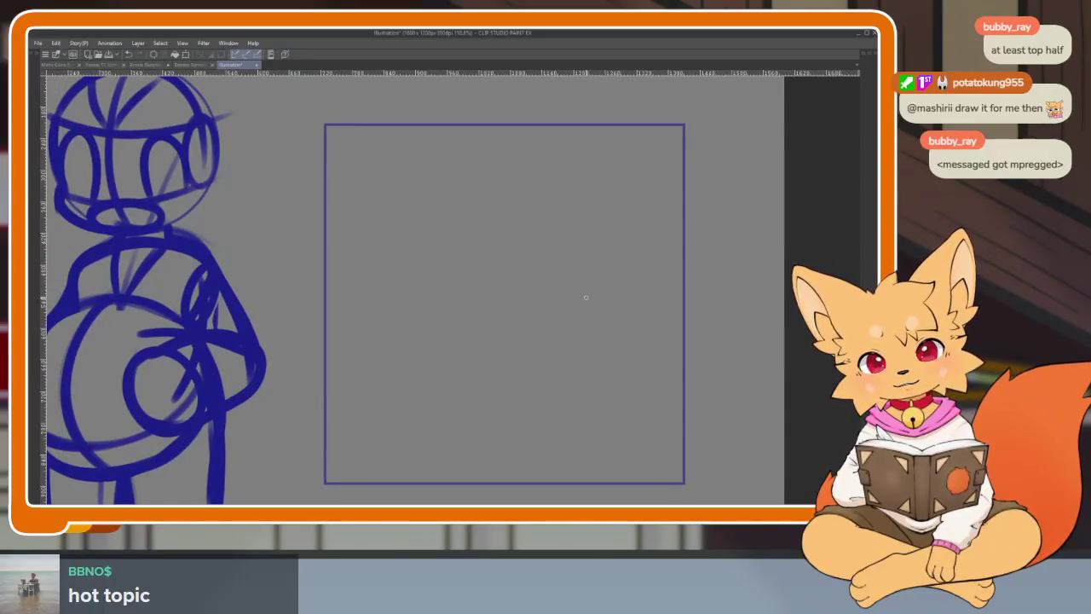
left_click_drag(631, 400, 371, 440)
scroll(608, 420, "up", 3)
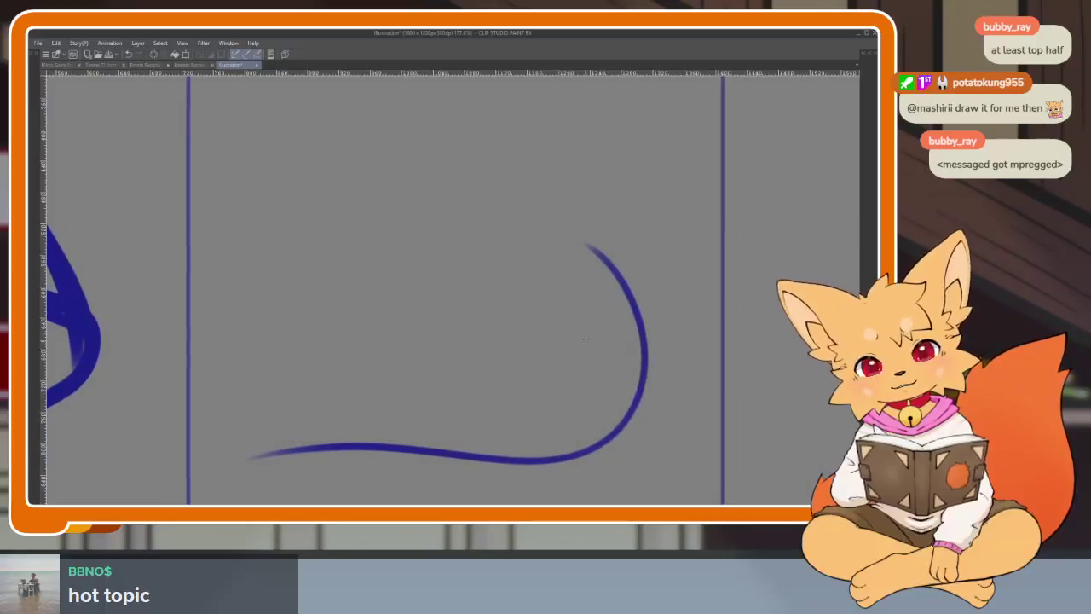
Undo the stray crossing strokes and draw a new curved line inside the box
key("ctrl+z")
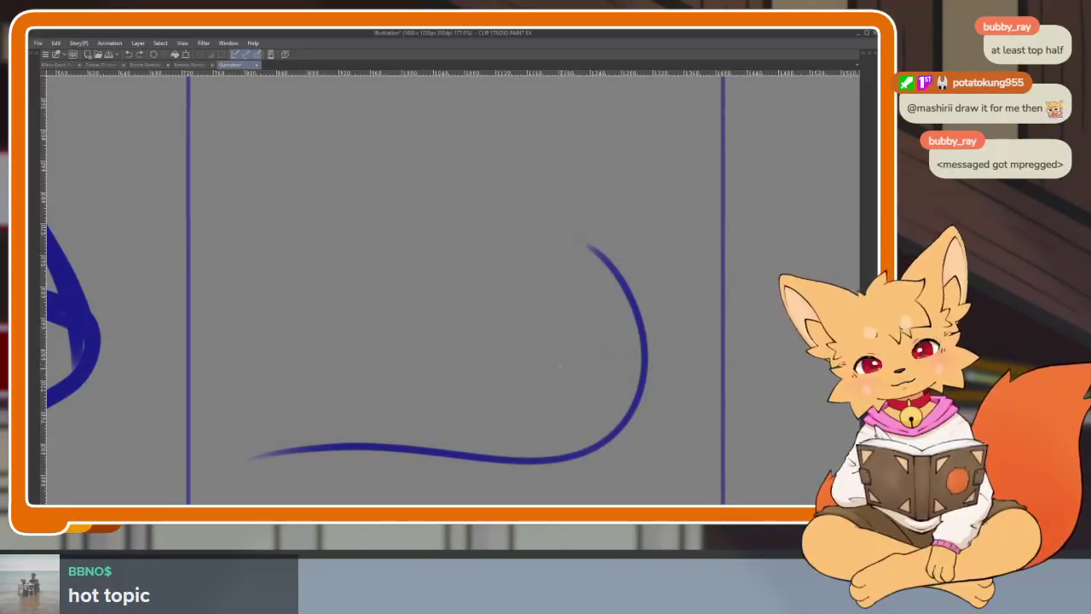
left_click_drag(560, 366, 686, 360)
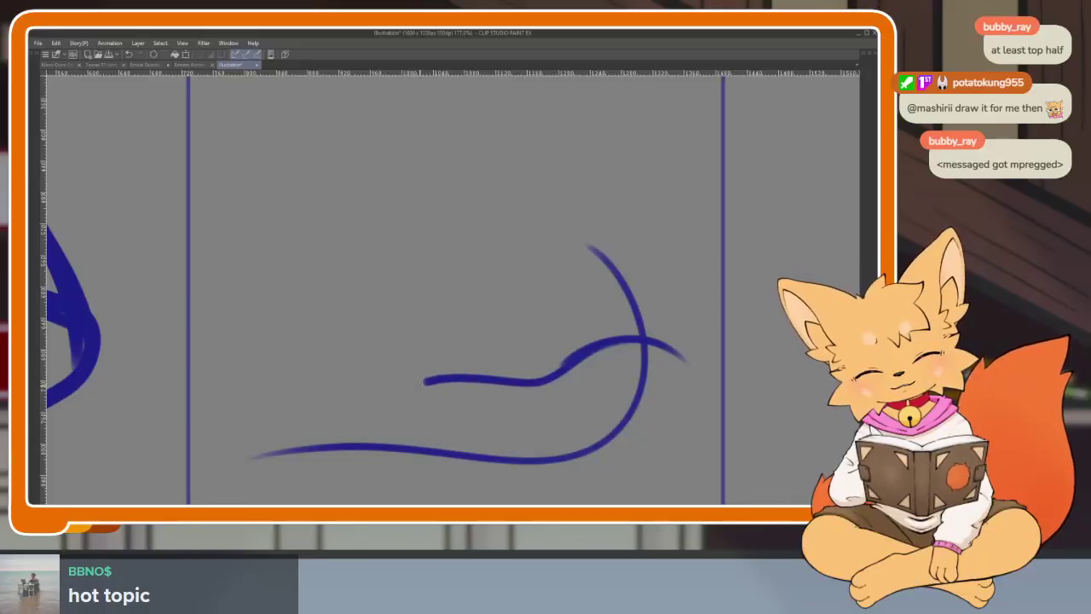
scroll(466, 493, "down", 1)
key("ctrl+z")
key("ctrl+z")
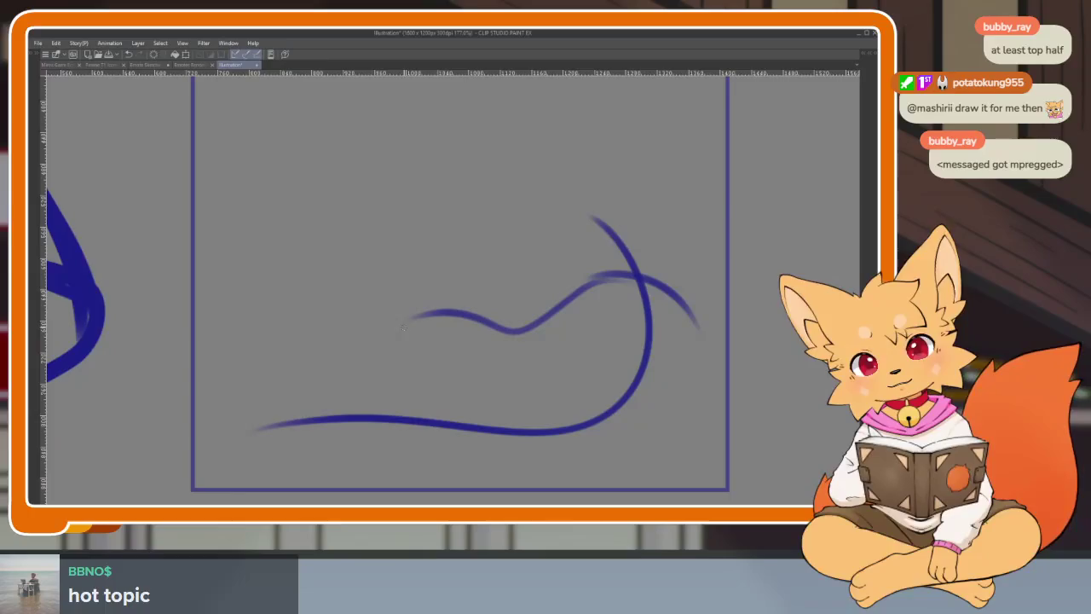
key("ctrl+z")
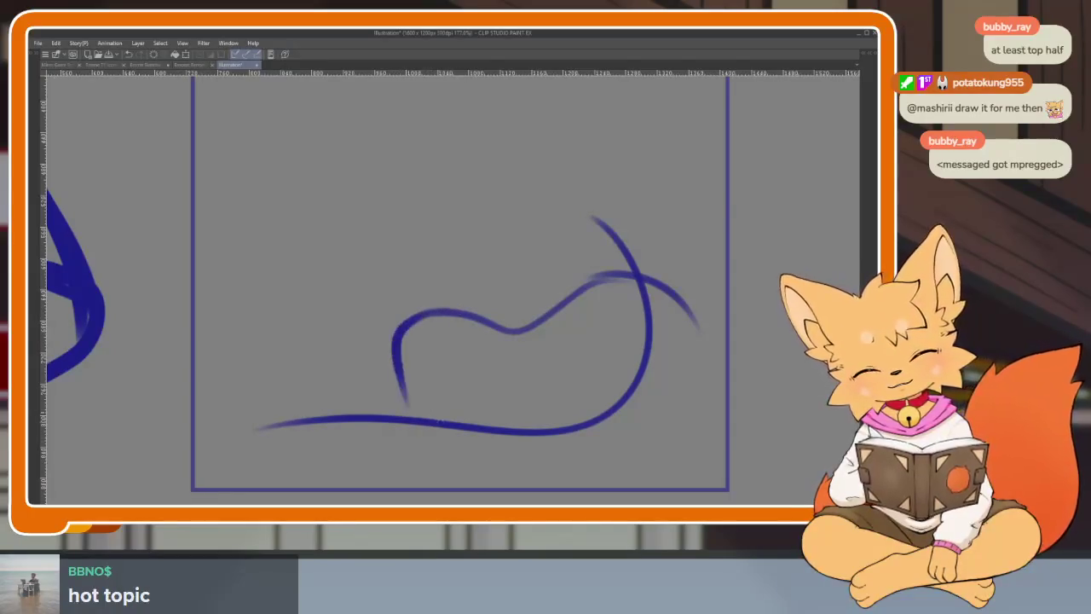
left_click_drag(510, 479, 687, 311)
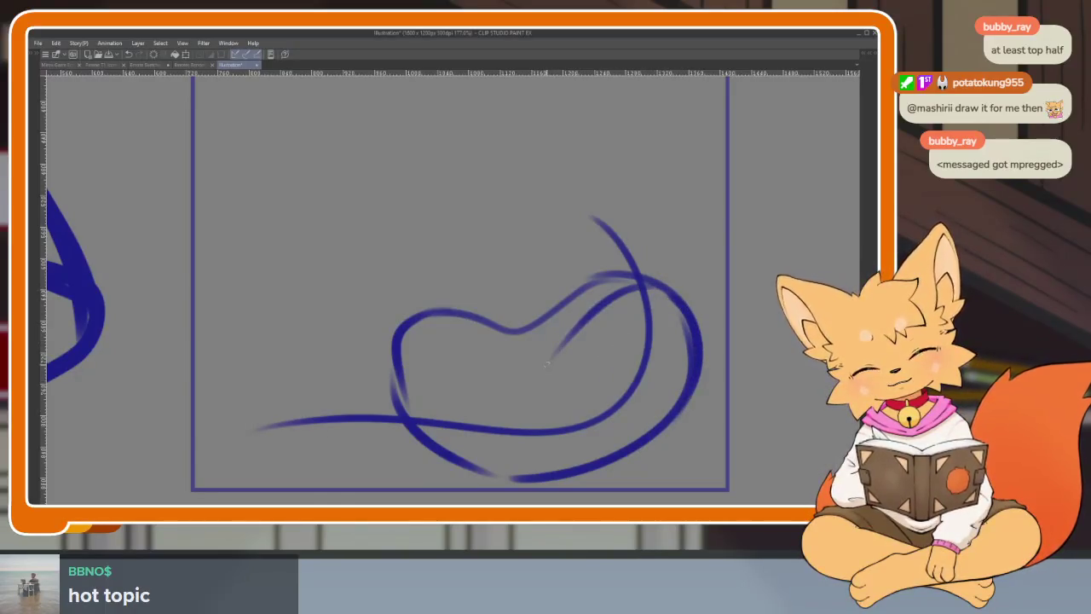
Draw the lower body curve, then redraw the misplaced curve across the belly
left_click_drag(546, 364, 422, 371)
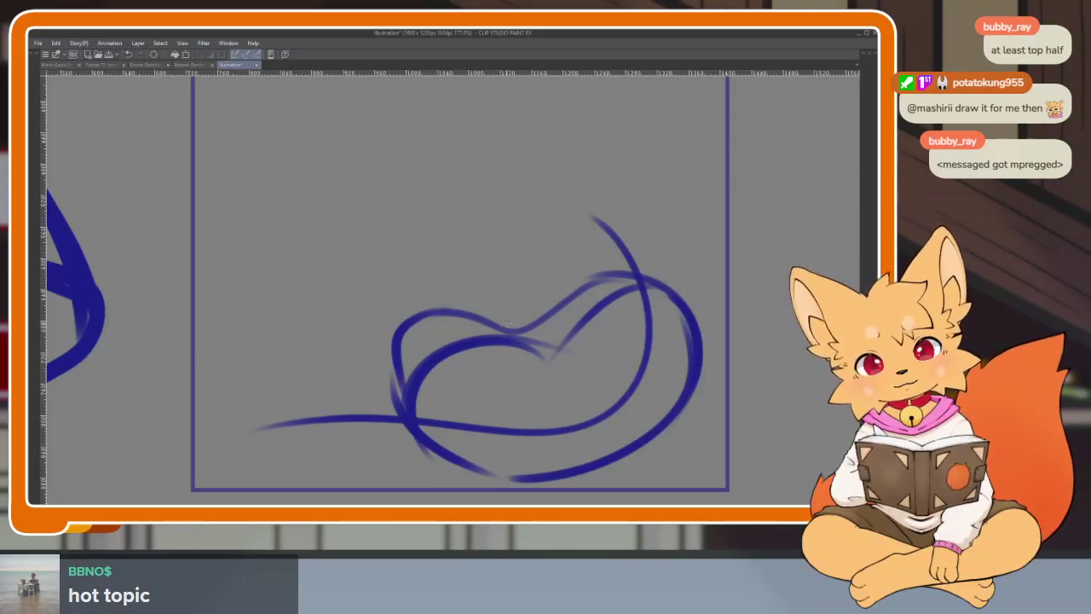
left_click_drag(573, 351, 623, 433)
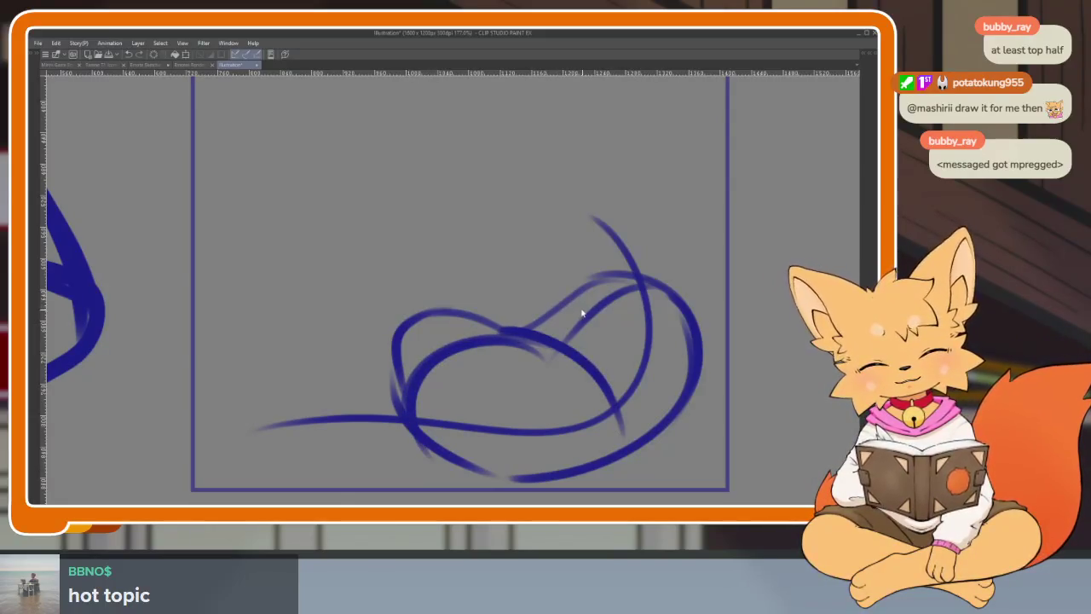
key("ctrl+z")
left_click_drag(530, 326, 660, 407)
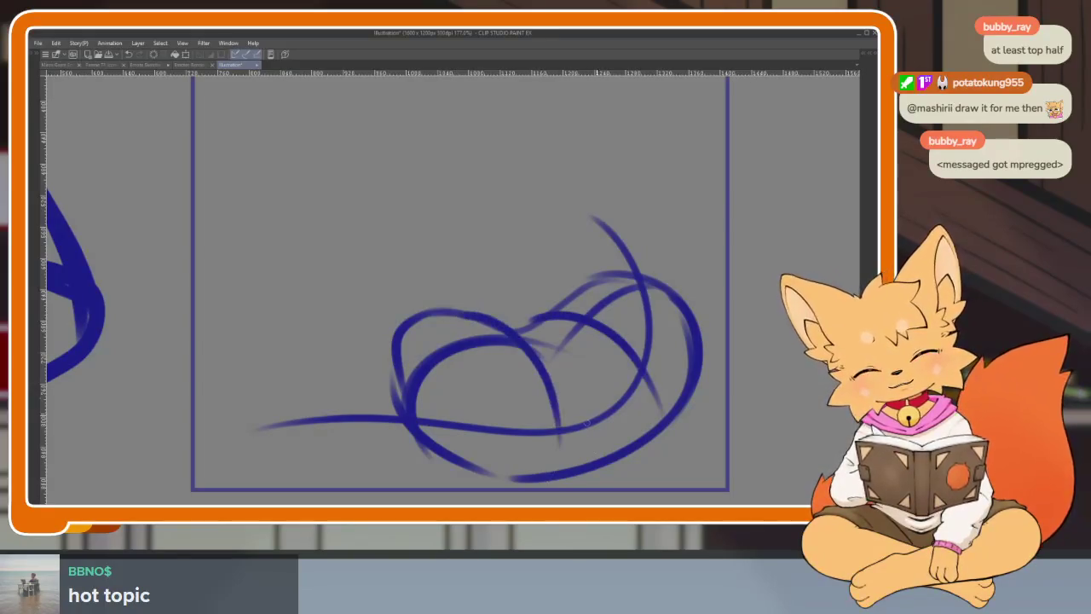
scroll(653, 418, "up", 2)
Trace overlapping loops and outer arcs over the left body and along its bottom
left_click_drag(450, 315, 317, 431)
mouse_move(520, 424)
left_mouse_down()
mouse_move(657, 347)
mouse_move(566, 266)
mouse_move(401, 344)
mouse_move(396, 241)
left_mouse_up()
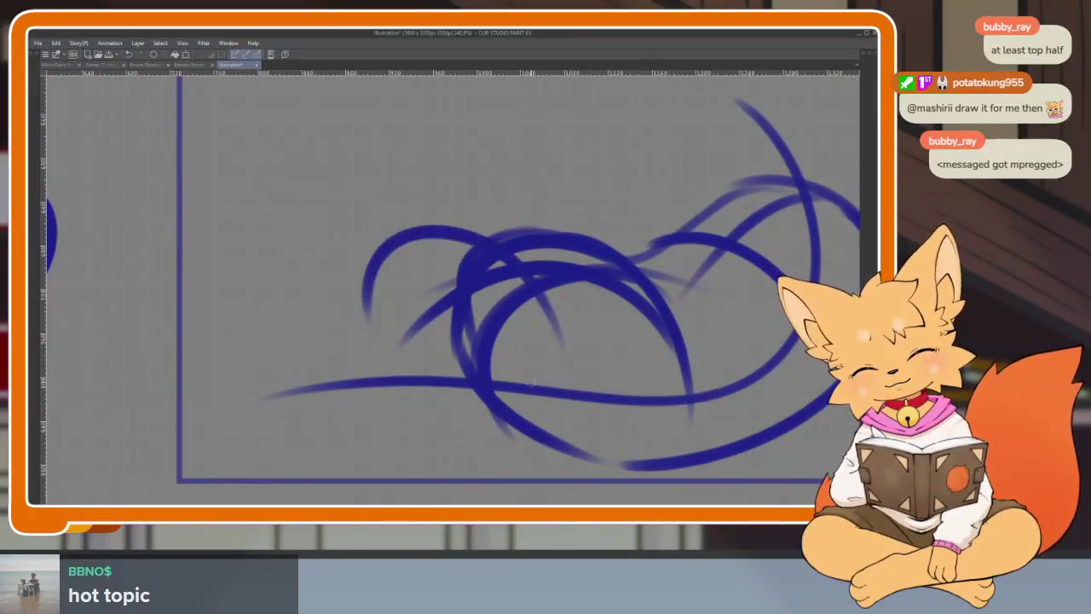
left_click_drag(467, 244, 358, 271)
left_click_drag(512, 309, 533, 375)
mouse_move(375, 271)
left_mouse_down()
mouse_move(377, 375)
mouse_move(550, 444)
left_mouse_up()
left_click_drag(558, 392, 521, 303)
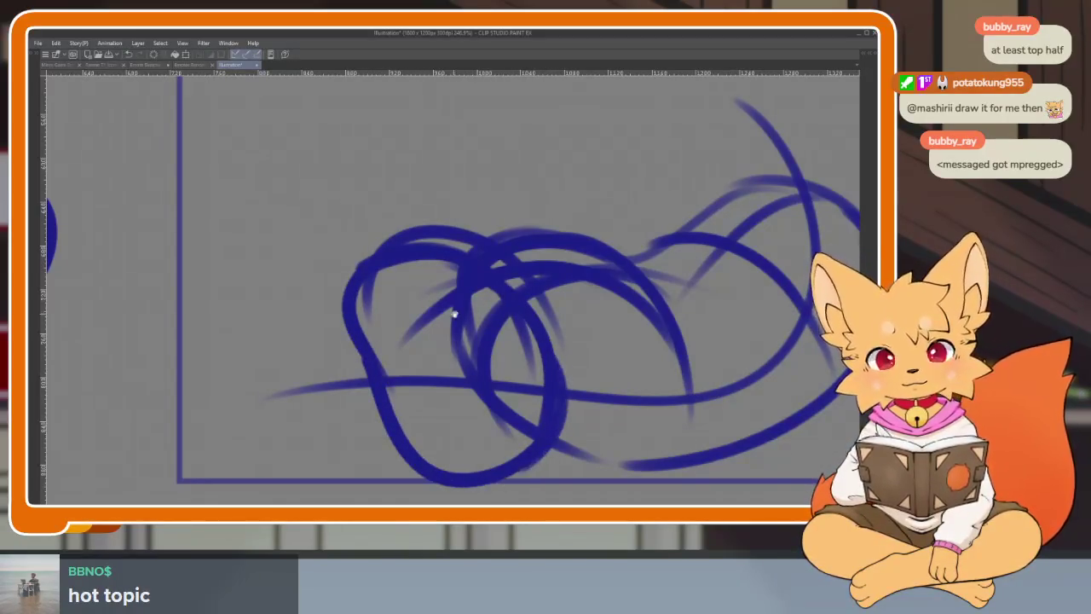
scroll(670, 384, "up", 5)
scroll(685, 385, "right", 4)
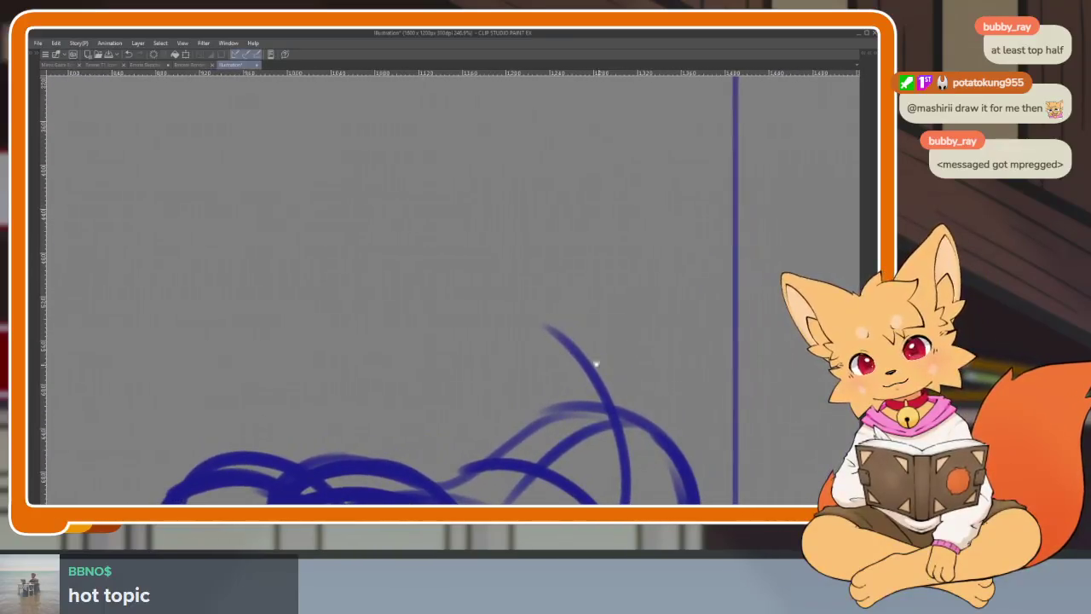
Sketch a stroke above the body, undoing an unwanted large arc
left_click_drag(490, 303, 596, 358)
mouse_move(503, 341)
left_mouse_down()
mouse_move(674, 94)
mouse_move(738, 187)
left_mouse_up()
key("ctrl+minus")
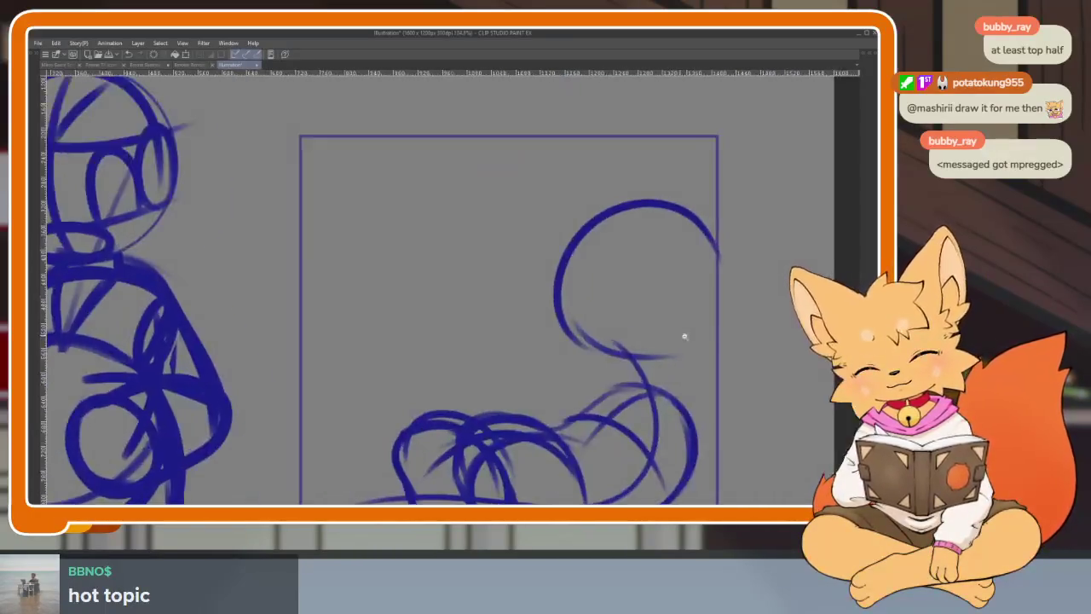
key("ctrl+z")
key("ctrl+plus")
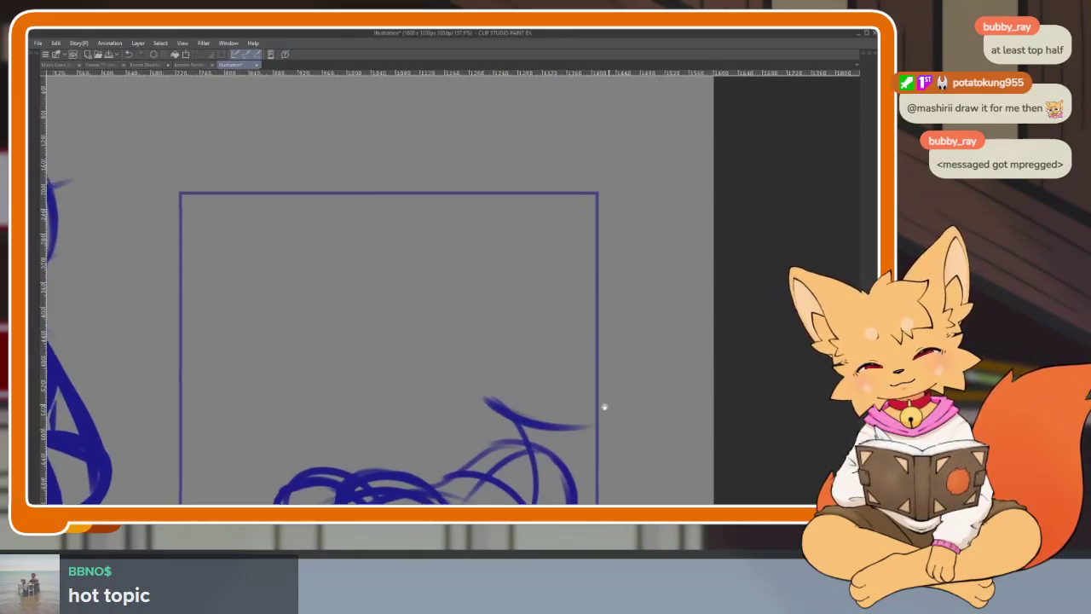
key("Tab")
key("Tab")
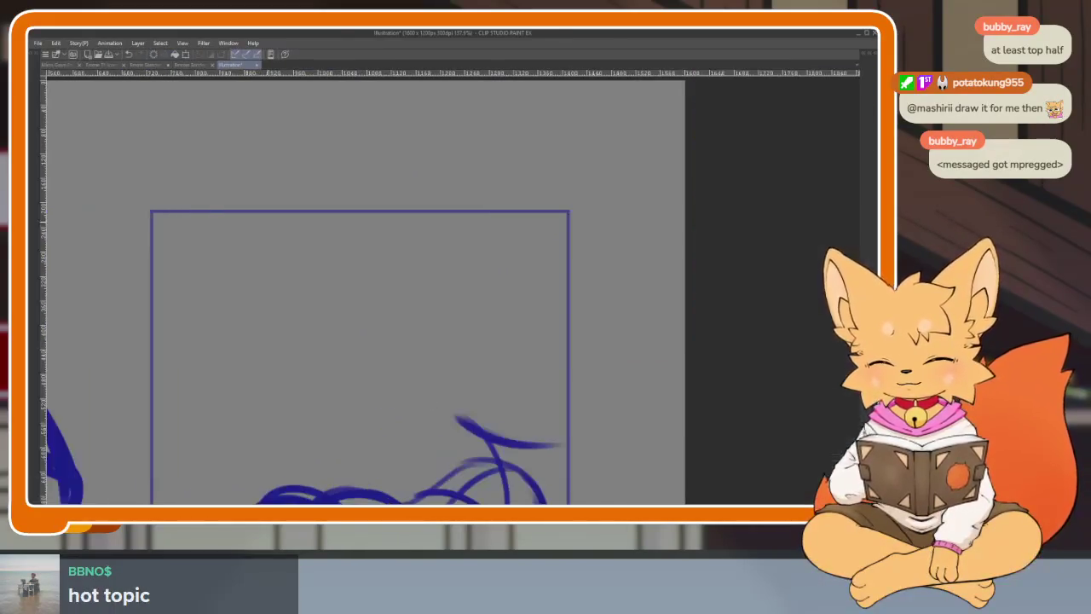
Draw the head circle above the body, settling on a smaller one after trial circles
left_click_drag(425, 287, 572, 433)
key("ctrl+z")
key("Tab")
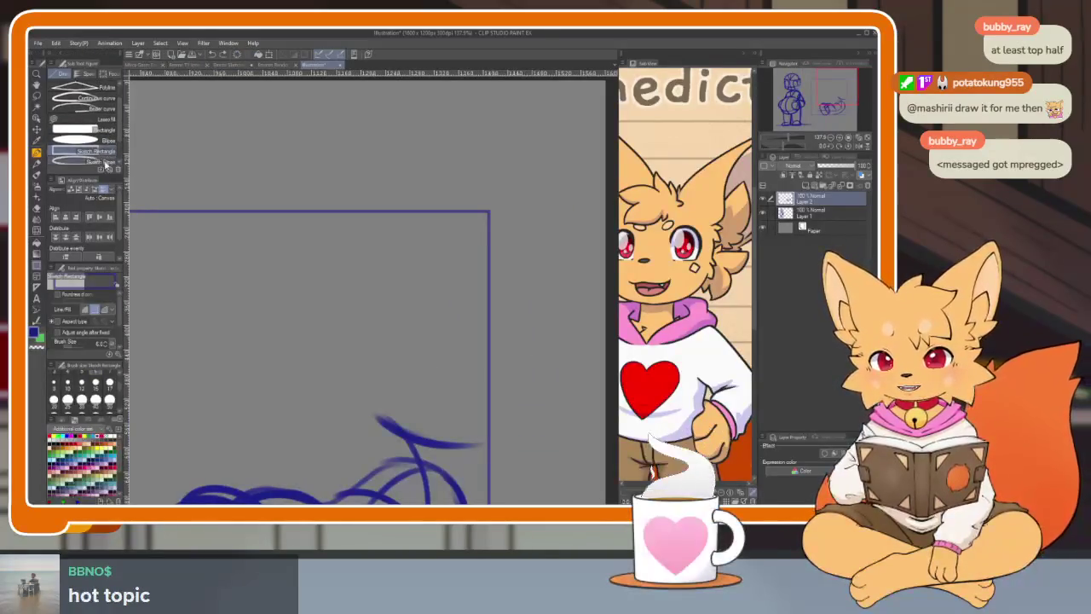
key("Tab")
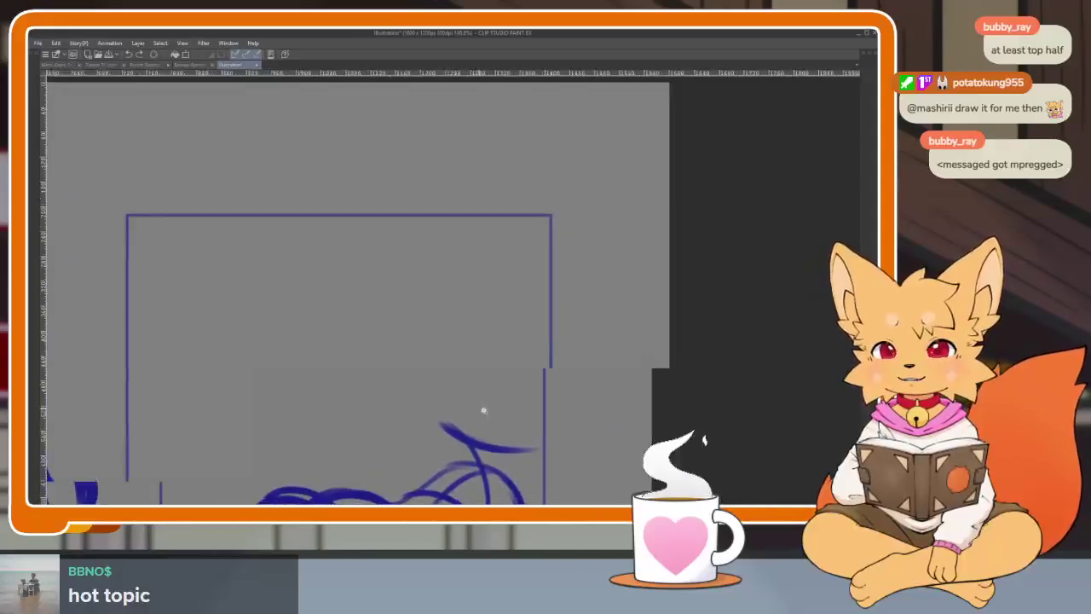
scroll(480, 409, "up", 1)
left_click_drag(381, 278, 568, 466)
key("ctrl+z")
left_click_drag(384, 258, 577, 450)
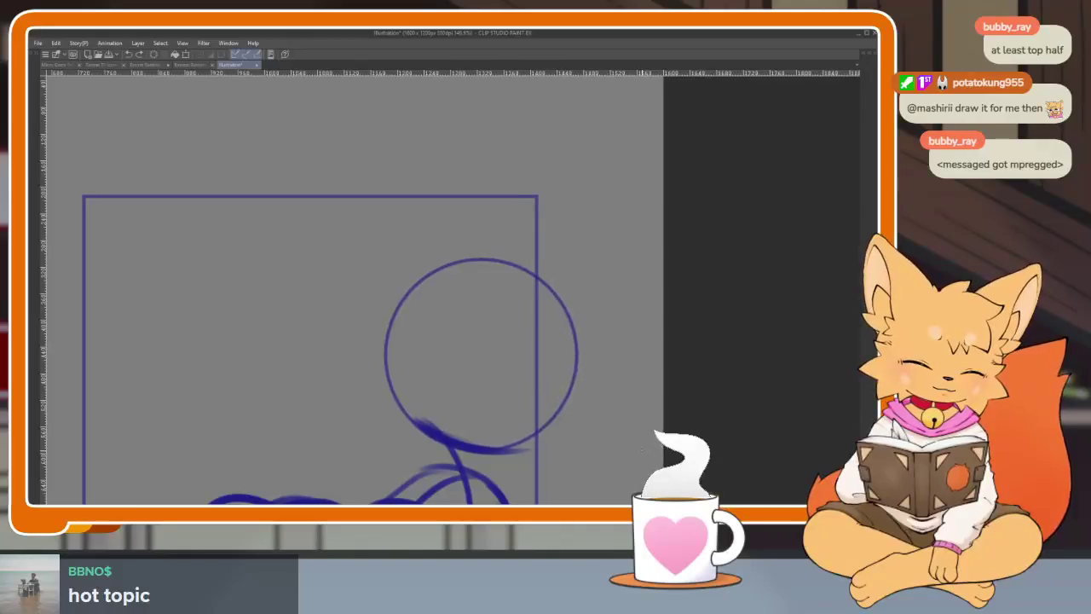
scroll(543, 389, "down", 5)
scroll(543, 390, "up", 5)
key("ctrl+z")
left_click_drag(409, 260, 603, 452)
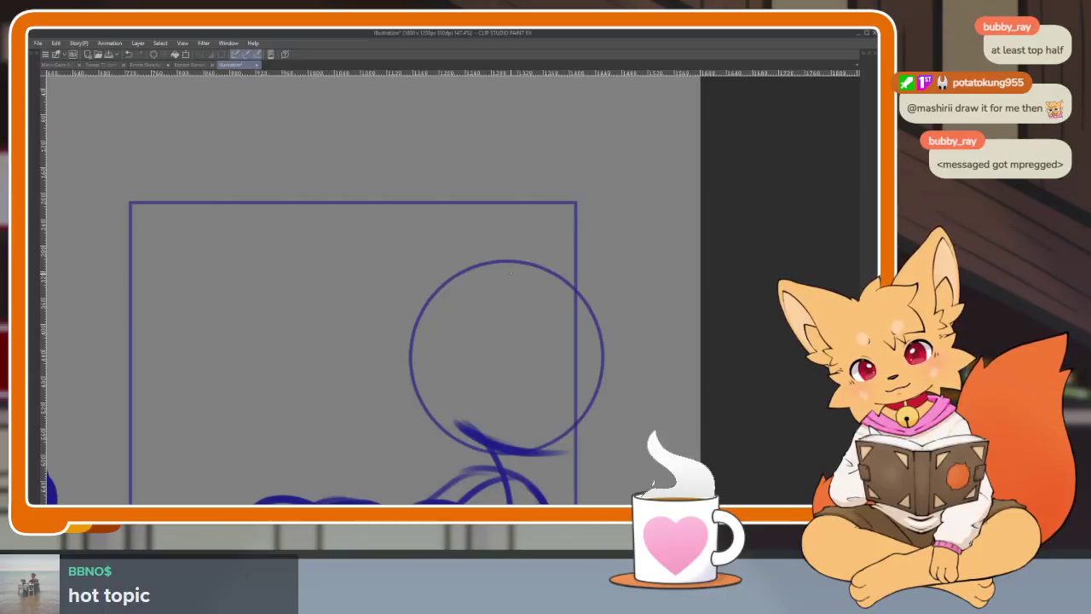
Add vertical and horizontal guide curves plus an upper arc across the head
left_click_drag(520, 256, 475, 440)
key("ctrl+z")
mouse_move(537, 254)
left_mouse_down()
mouse_move(479, 324)
mouse_move(474, 439)
left_mouse_up()
left_click_drag(418, 394, 602, 406)
key("ctrl+z")
left_click_drag(417, 416, 616, 423)
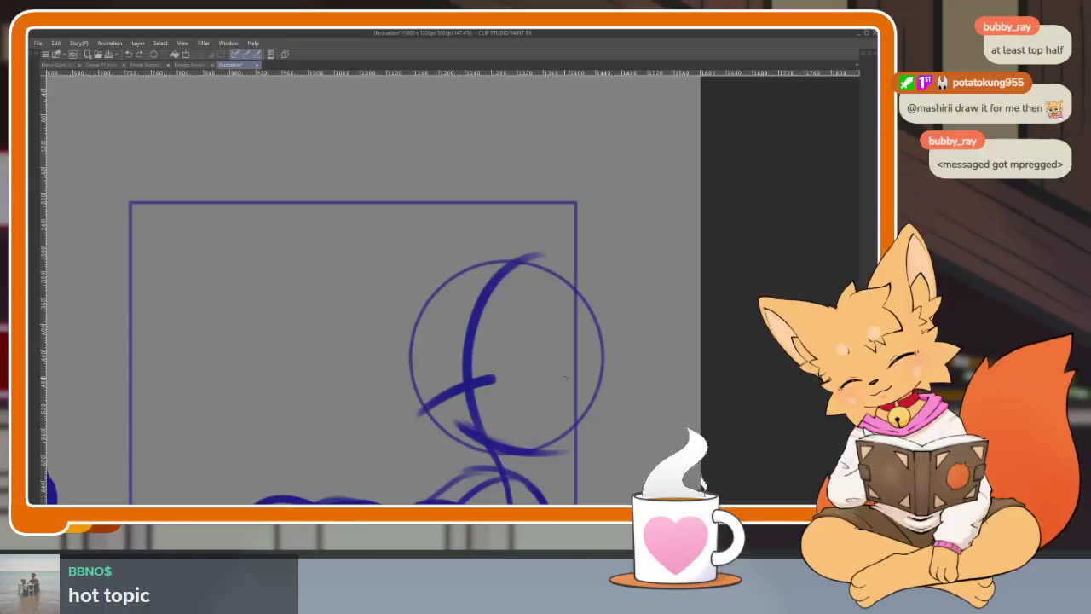
mouse_move(411, 341)
left_mouse_down()
mouse_move(503, 298)
mouse_move(621, 343)
left_mouse_up()
mouse_move(413, 322)
left_mouse_down()
mouse_move(428, 404)
mouse_move(452, 447)
mouse_move(547, 444)
left_mouse_up()
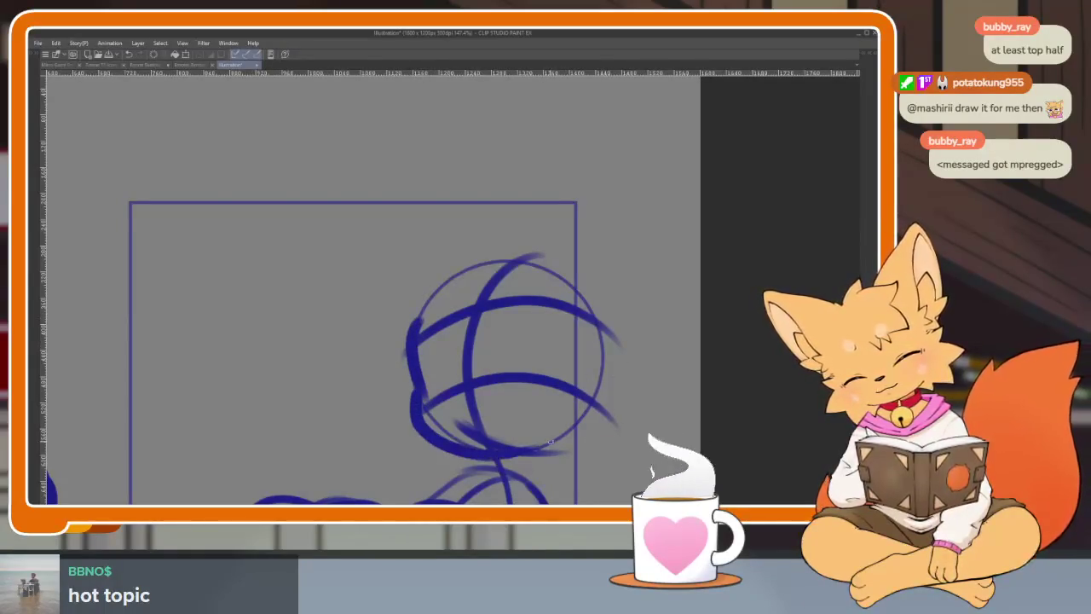
Add a small muzzle oval on the right side of the head
left_click_drag(563, 317, 602, 337)
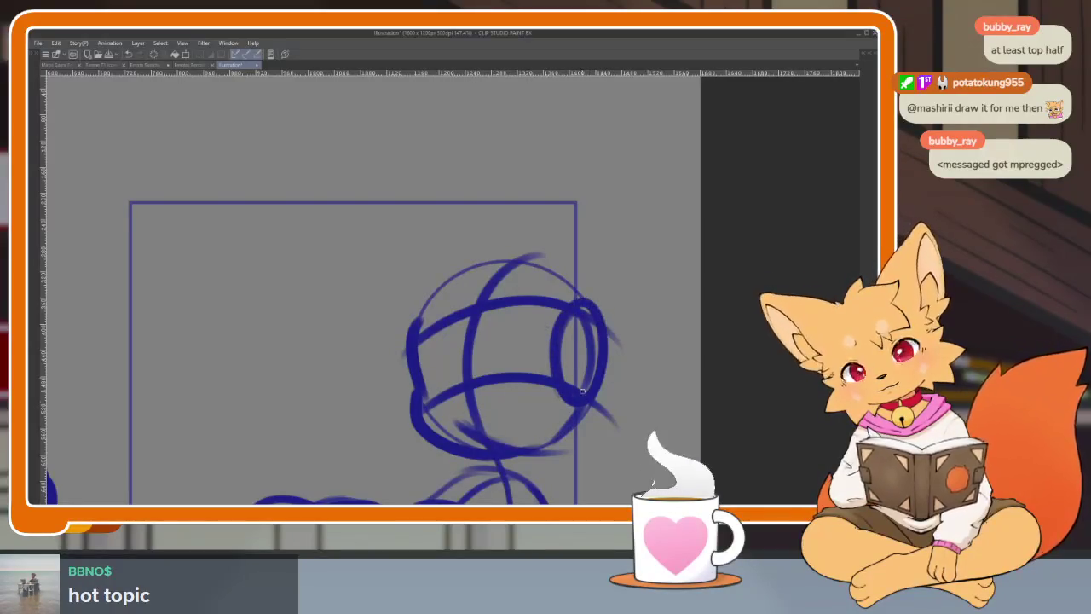
scroll(471, 290, "up", 1)
scroll(507, 301, "down", 2)
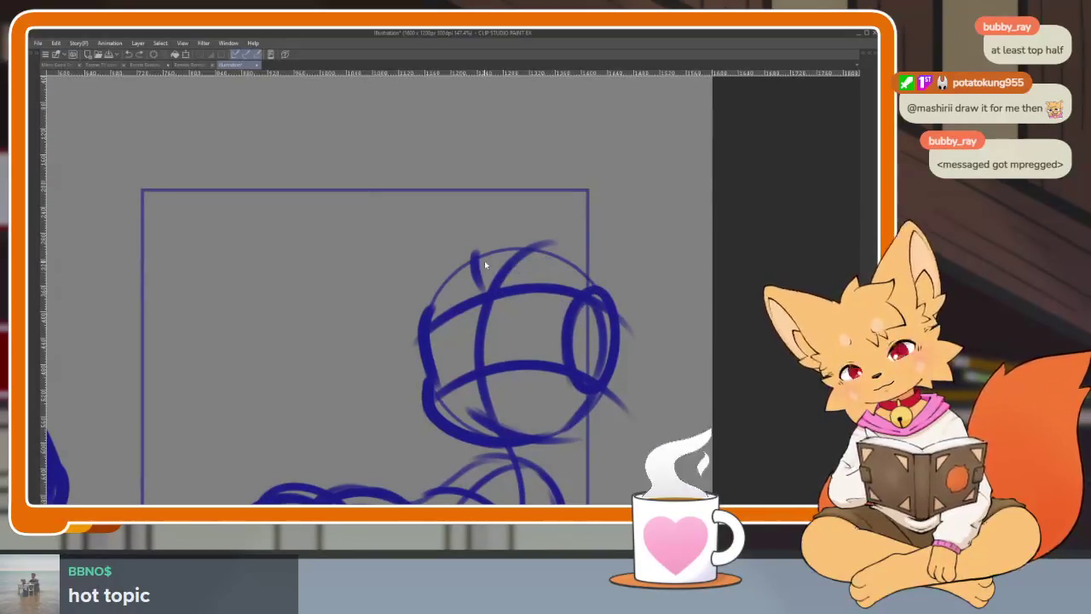
scroll(584, 300, "down", 3)
scroll(580, 324, "up", 3)
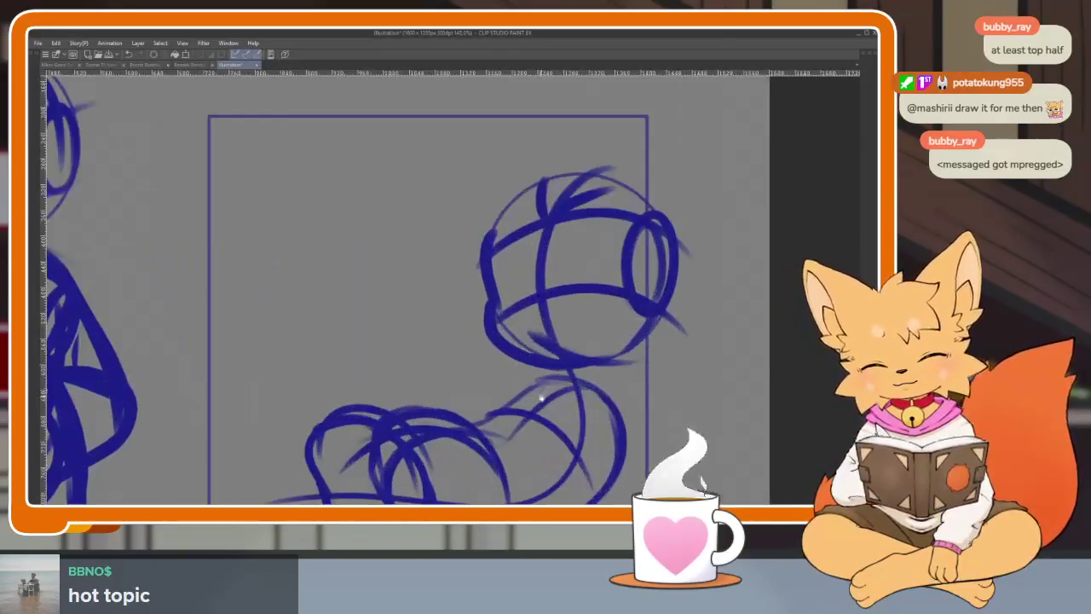
scroll(560, 377, "down", 1)
scroll(560, 377, "up", 2)
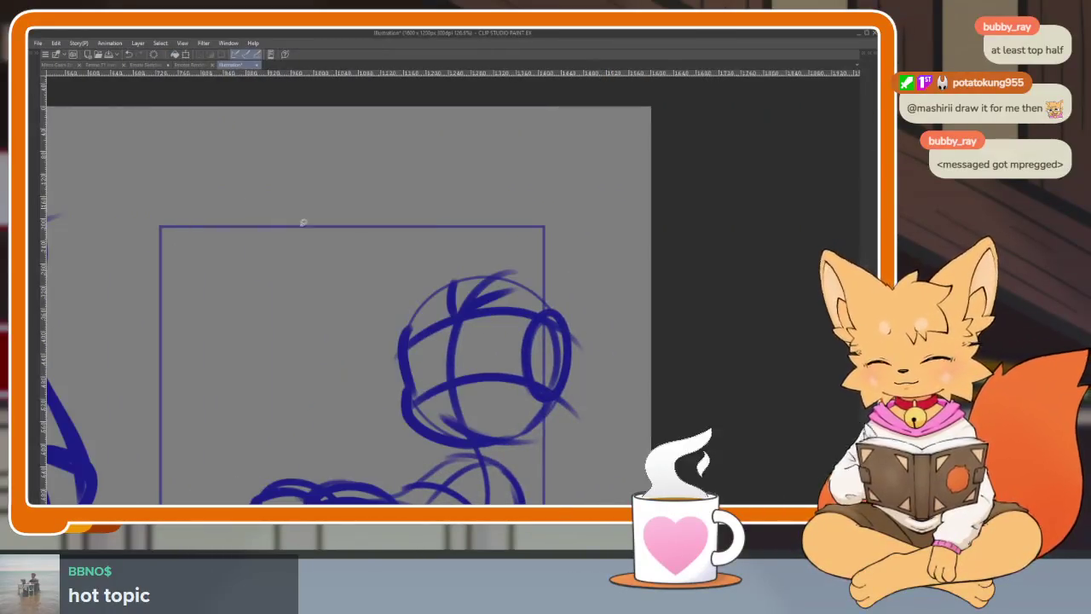
mouse_move(408, 258)
left_mouse_down()
mouse_move(359, 407)
mouse_move(354, 266)
left_mouse_up()
Shrink the lassoed head sketch with Ctrl+T and nudge it slightly right and down
key("ctrl+t")
left_click_drag(625, 241, 611, 269)
left_click_drag(546, 352, 551, 367)
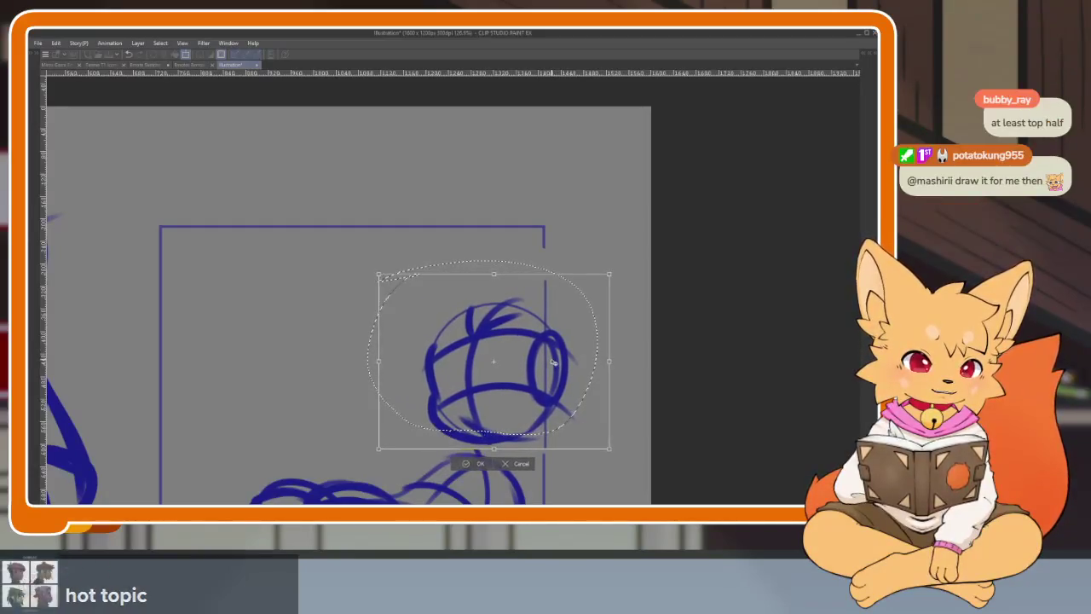
key("Return")
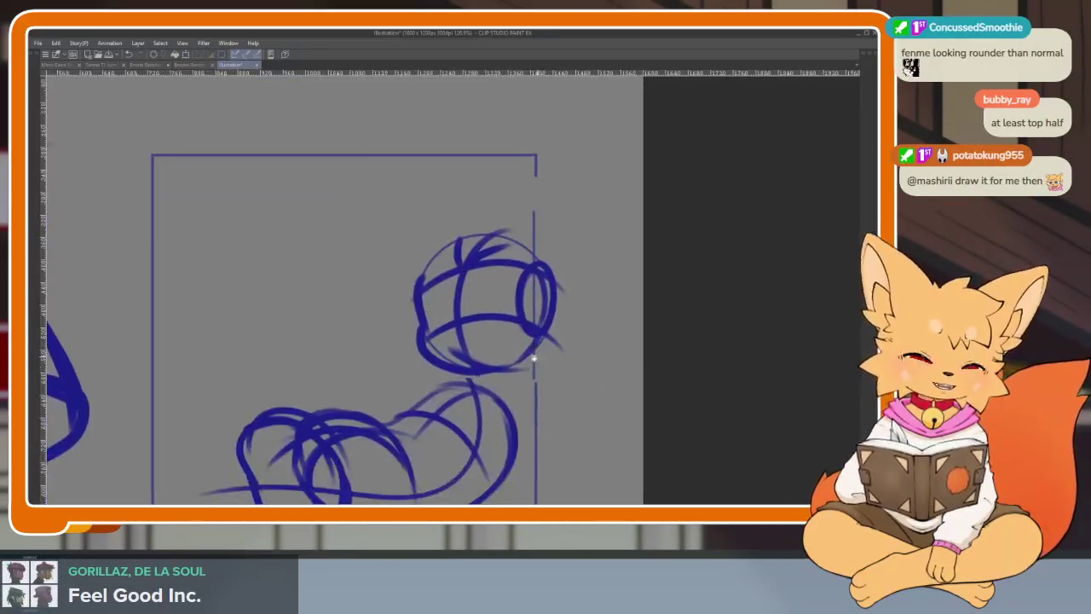
scroll(426, 398, "up", 2)
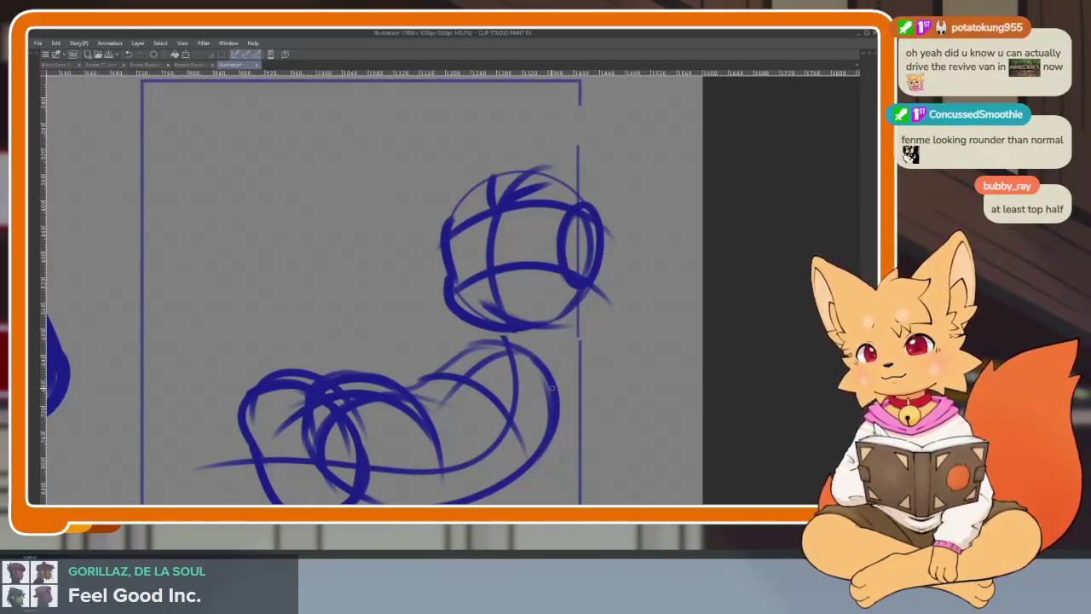
scroll(559, 370, "down", 1)
scroll(559, 370, "down", 1)
scroll(559, 370, "up", 1)
scroll(603, 373, "up", 1)
scroll(604, 373, "up", 1)
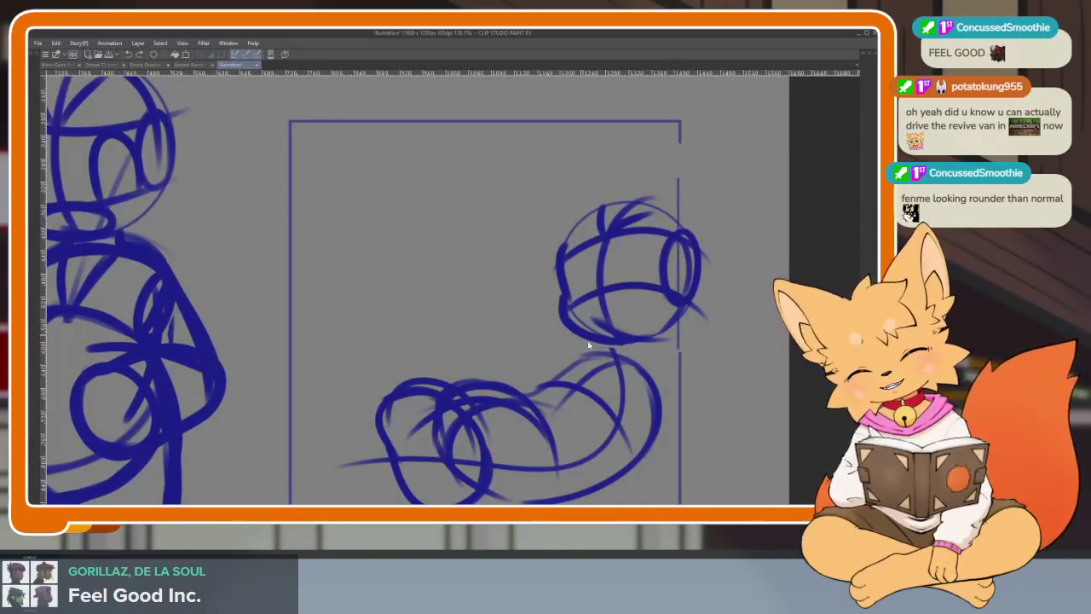
Try several strokes and a large circle left of the head, undoing each one
left_click_drag(523, 280, 569, 348)
key("ctrl+z")
mouse_move(492, 266)
left_mouse_down()
mouse_move(358, 367)
mouse_move(467, 483)
mouse_move(355, 375)
left_mouse_up()
key("ctrl+z")
key("ctrl+z")
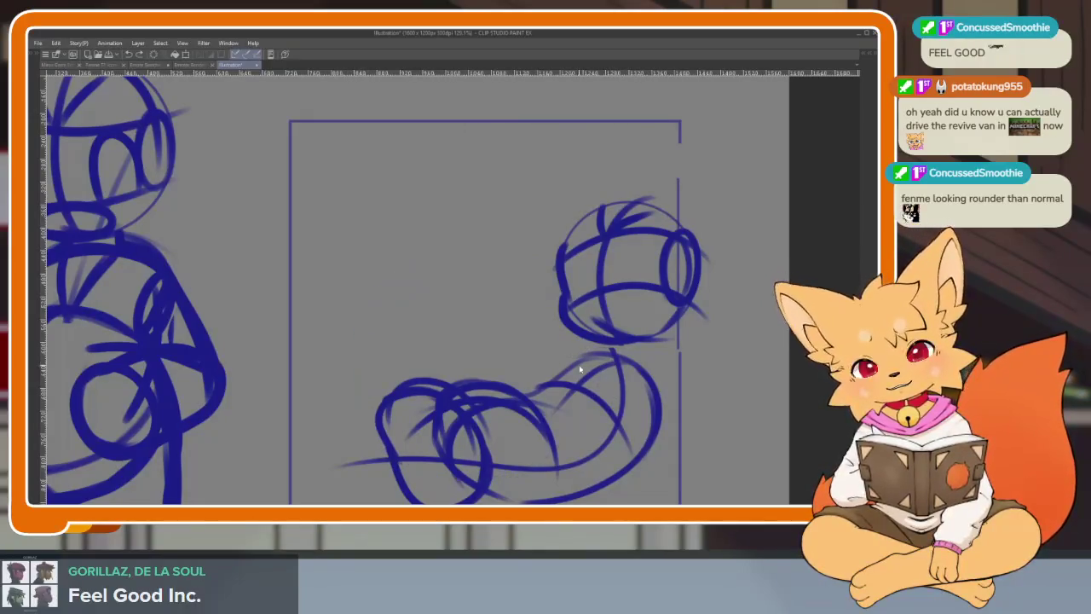
mouse_move(522, 268)
left_mouse_down()
mouse_move(363, 477)
mouse_move(602, 345)
left_mouse_up()
key("ctrl+z")
mouse_move(558, 309)
left_mouse_down()
mouse_move(373, 326)
mouse_move(601, 404)
left_mouse_up()
key("ctrl+z")
mouse_move(493, 274)
left_mouse_down()
mouse_move(346, 372)
mouse_move(613, 418)
left_mouse_up()
key("ctrl+z")
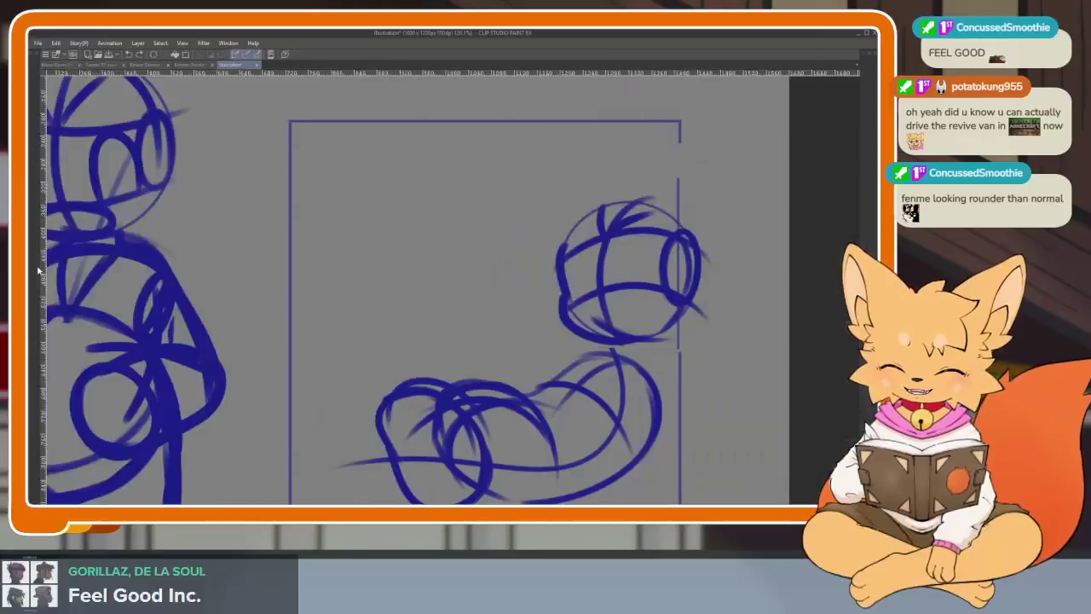
Outline a large oval around the body shapes after undoing a trial circle
left_click_drag(384, 286, 561, 316)
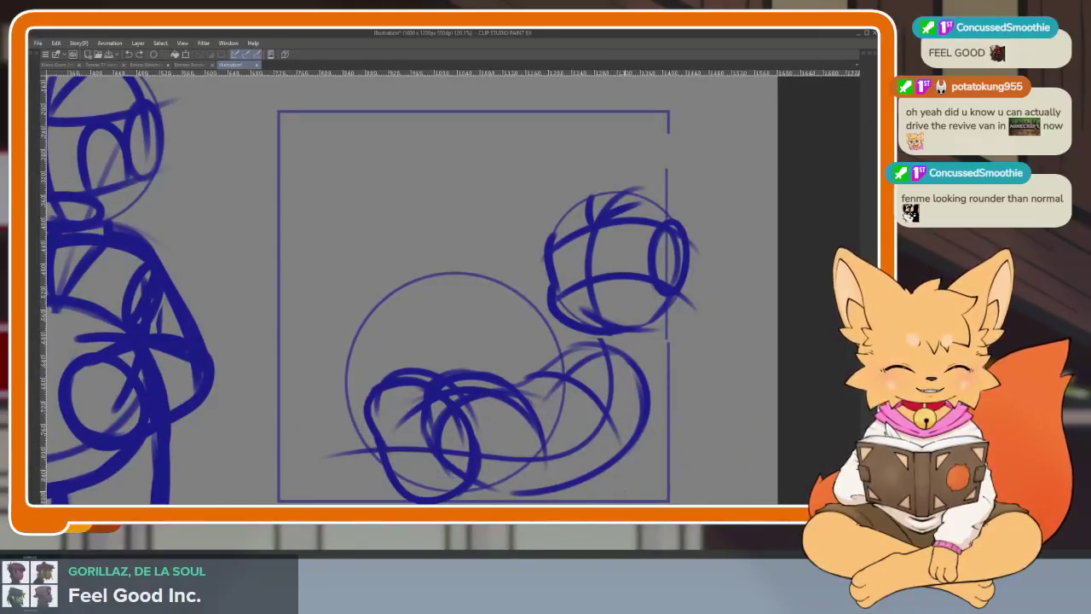
key("ctrl+z")
mouse_move(375, 286)
left_mouse_down()
mouse_move(460, 490)
mouse_move(596, 439)
left_mouse_up()
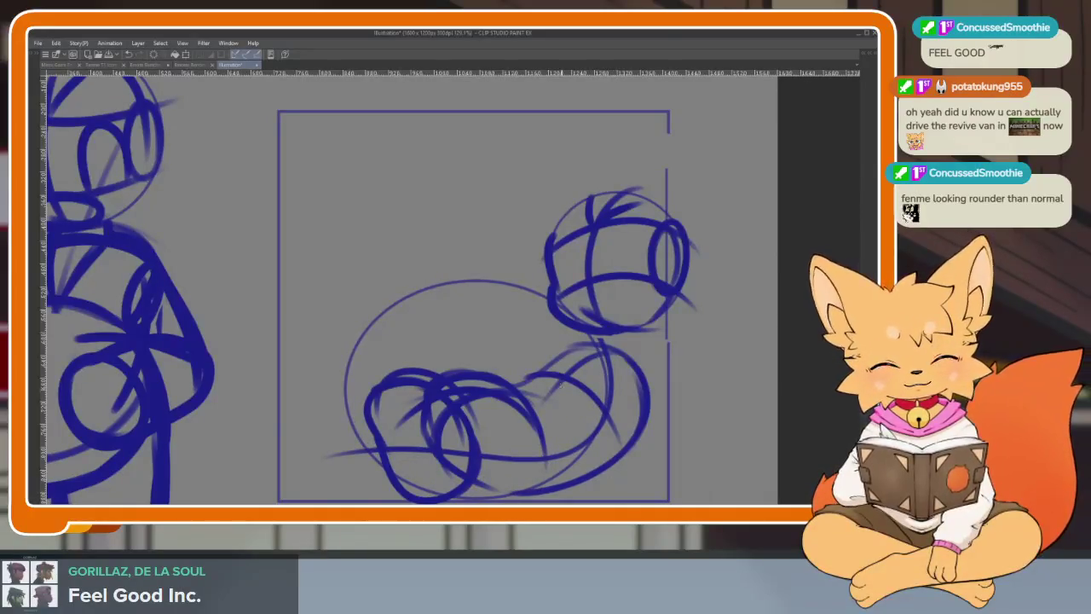
scroll(673, 361, "up", 3)
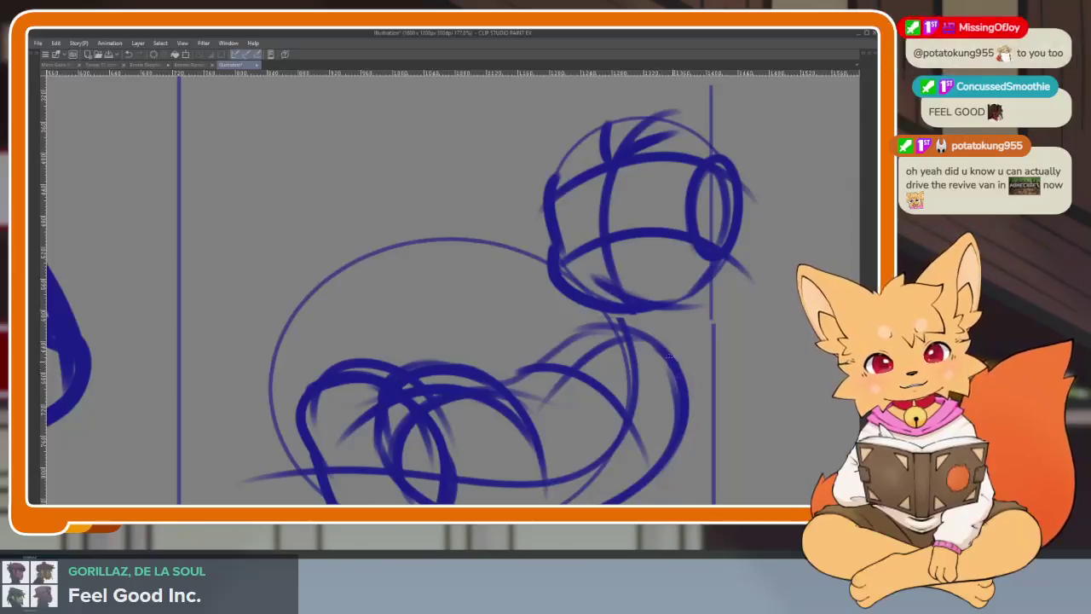
Draw loop strokes joining the body and head, closing the middle loop
left_click_drag(635, 365, 619, 415)
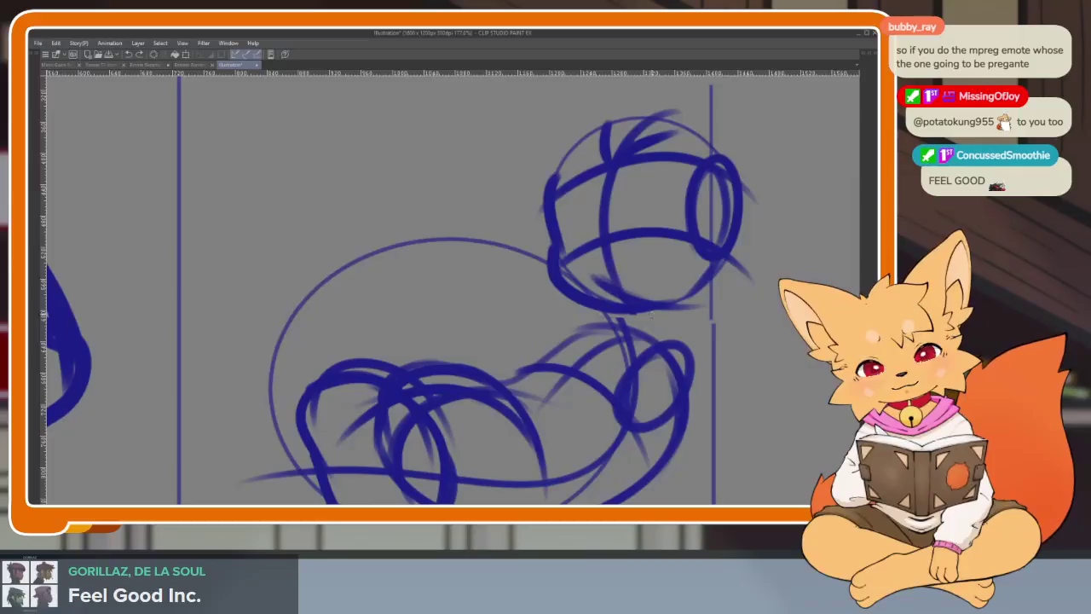
mouse_move(515, 285)
left_mouse_down()
mouse_move(465, 289)
mouse_move(422, 358)
left_mouse_up()
left_click_drag(465, 295, 554, 331)
left_click_drag(536, 281, 431, 362)
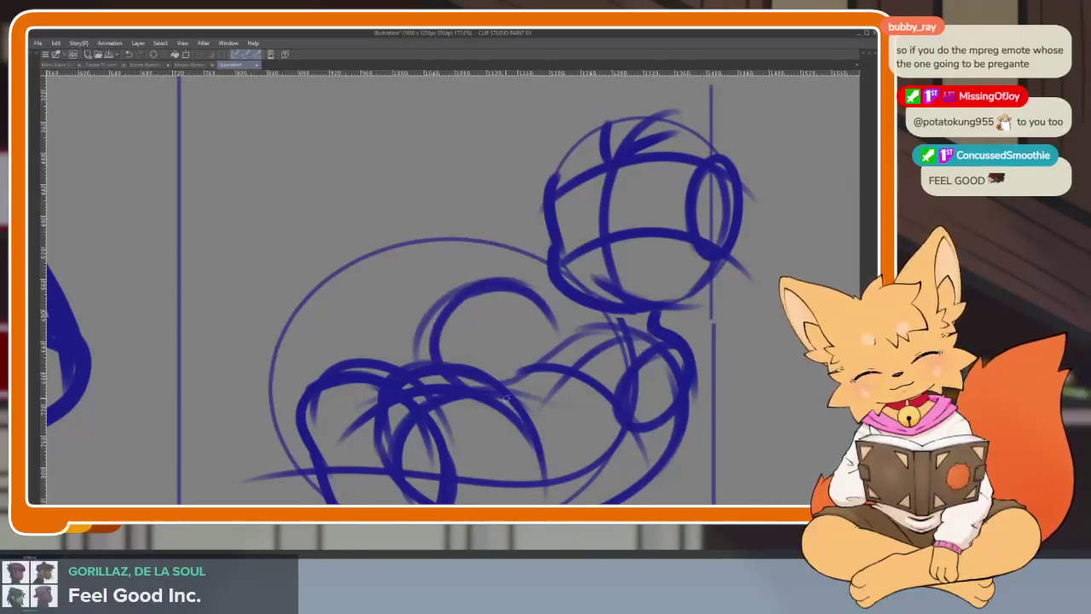
mouse_move(517, 295)
left_mouse_down()
mouse_move(564, 353)
mouse_move(504, 388)
left_mouse_up()
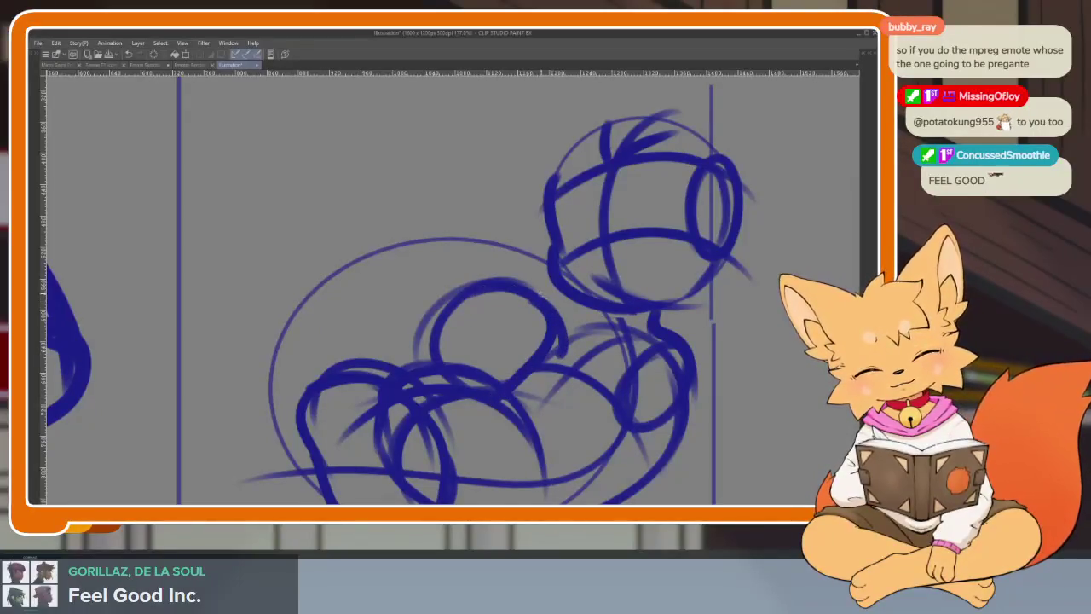
left_click_drag(490, 324, 661, 366)
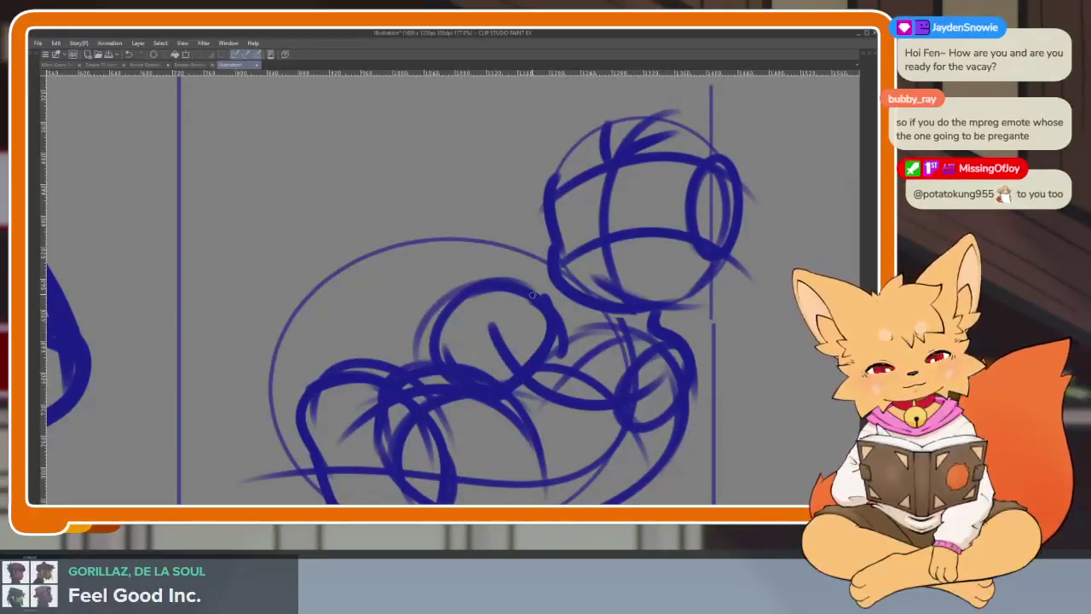
left_click_drag(533, 295, 613, 392)
Sketch strokes around the lower-right loop of the body
left_click_drag(474, 401, 558, 478)
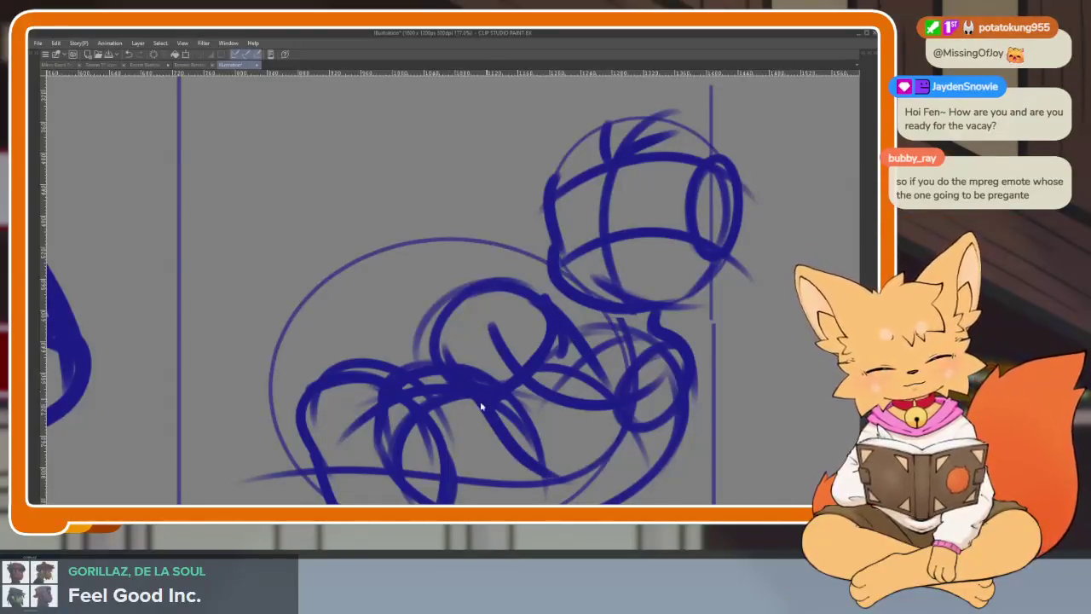
key("ctrl+z")
left_click_drag(499, 405, 580, 469)
mouse_move(613, 337)
left_mouse_down()
mouse_move(597, 465)
mouse_move(632, 461)
left_mouse_up()
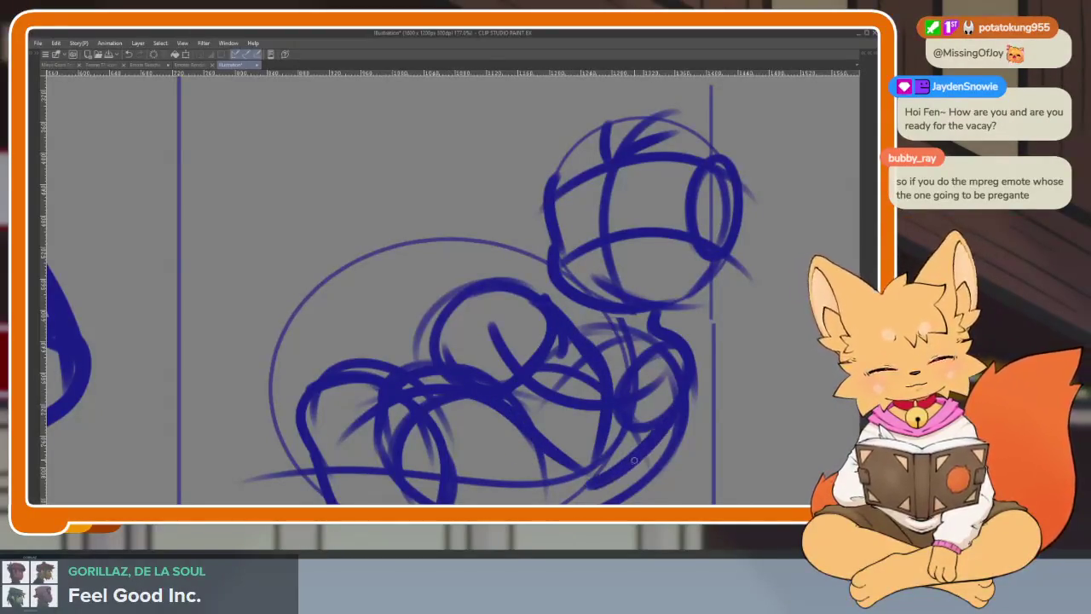
left_click_drag(483, 290, 506, 341)
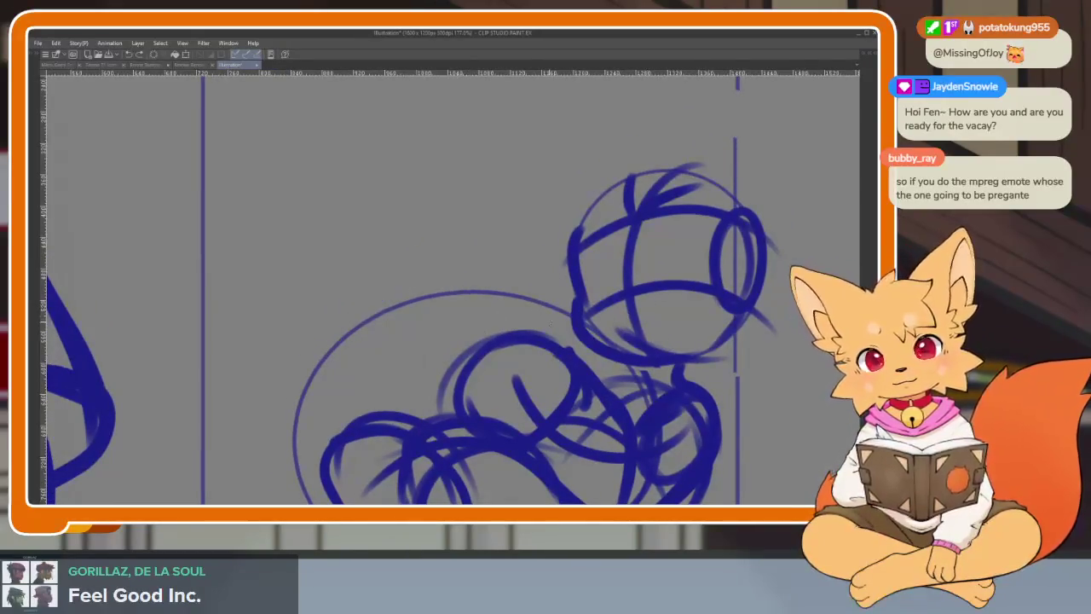
Extend a long back arc to the right and draw the rear curve down the left
left_click_drag(386, 294, 490, 288)
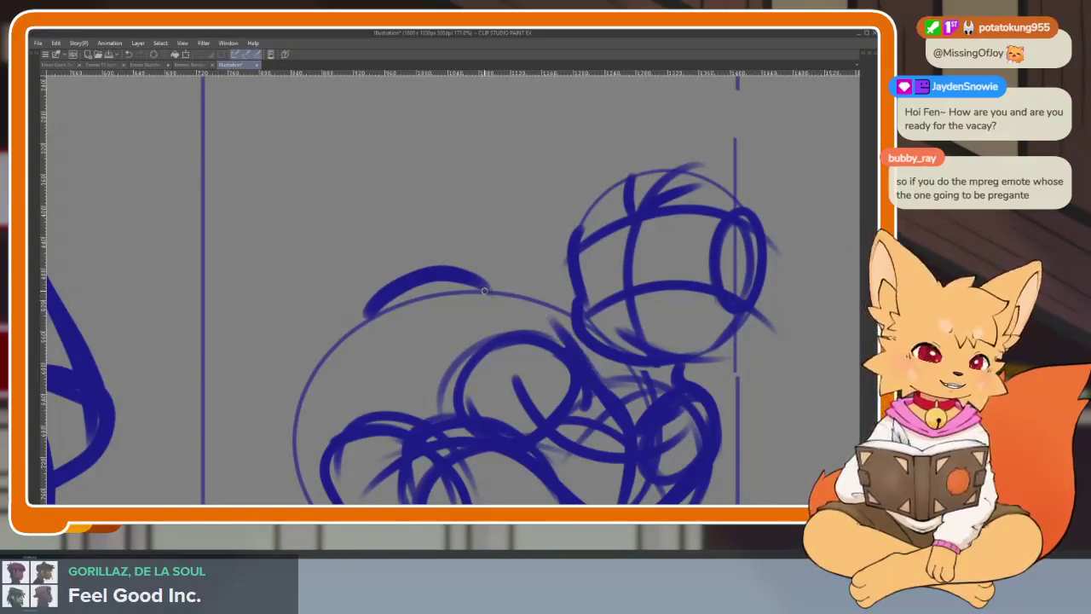
left_click_drag(491, 293, 636, 361)
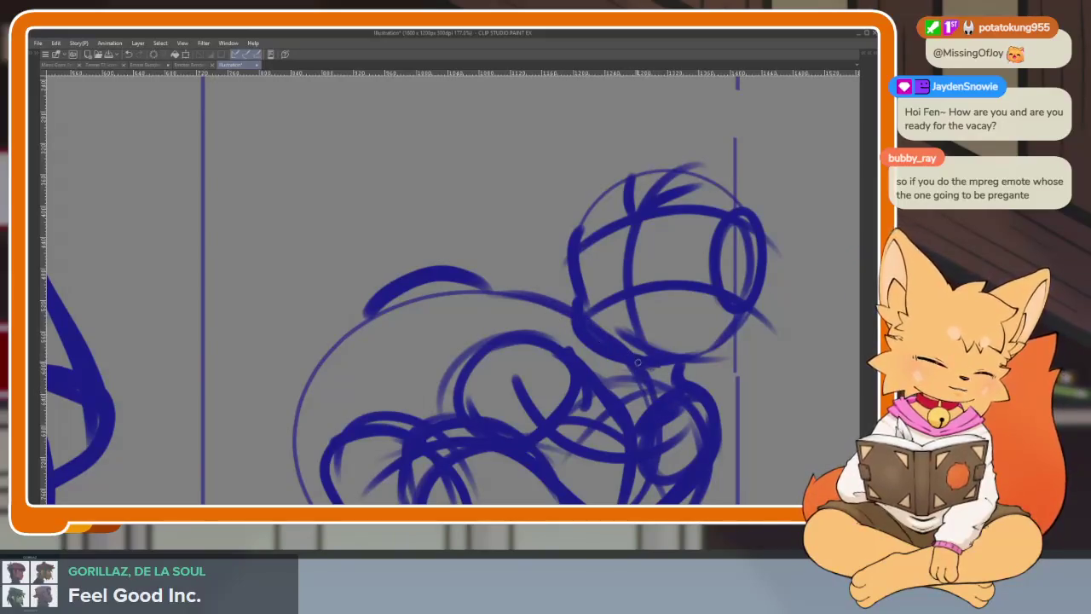
scroll(614, 366, "down", 1)
scroll(597, 374, "down", 1)
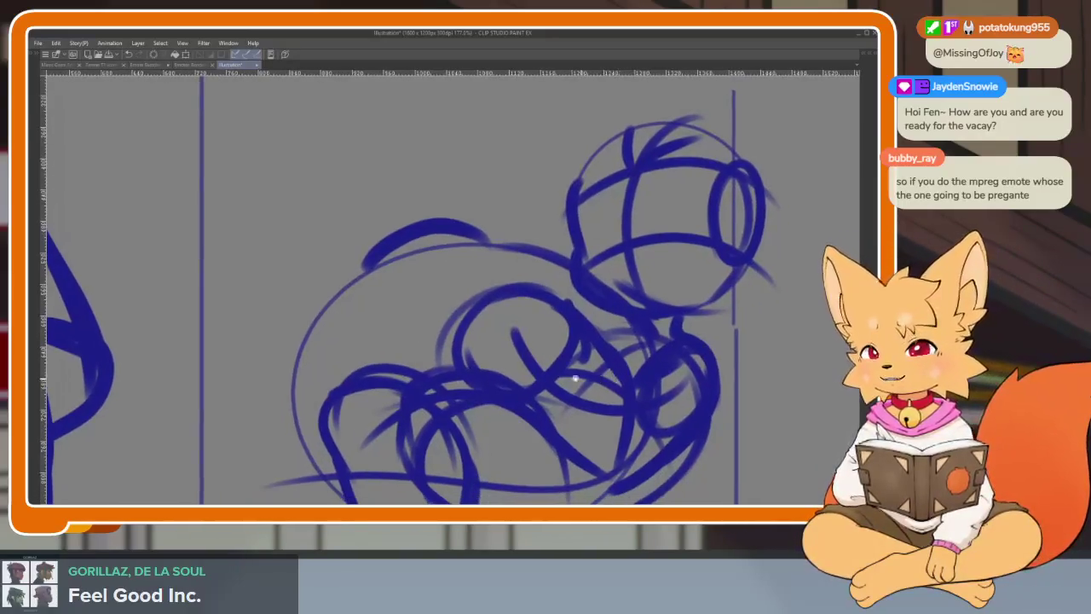
scroll(385, 284, "down", 1)
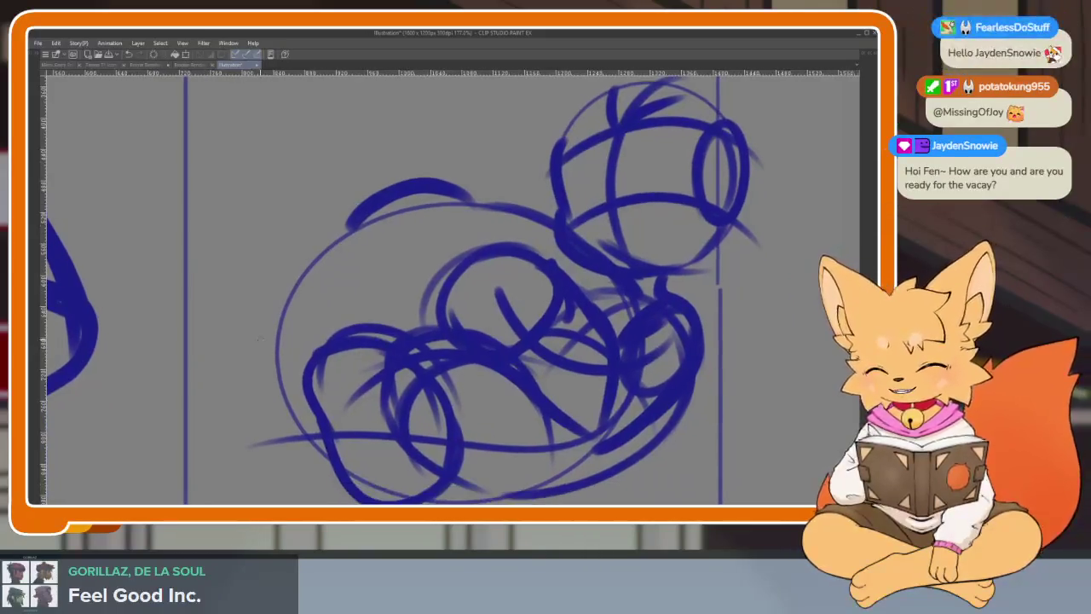
mouse_move(256, 328)
left_mouse_down()
mouse_move(286, 461)
mouse_move(339, 469)
left_mouse_up()
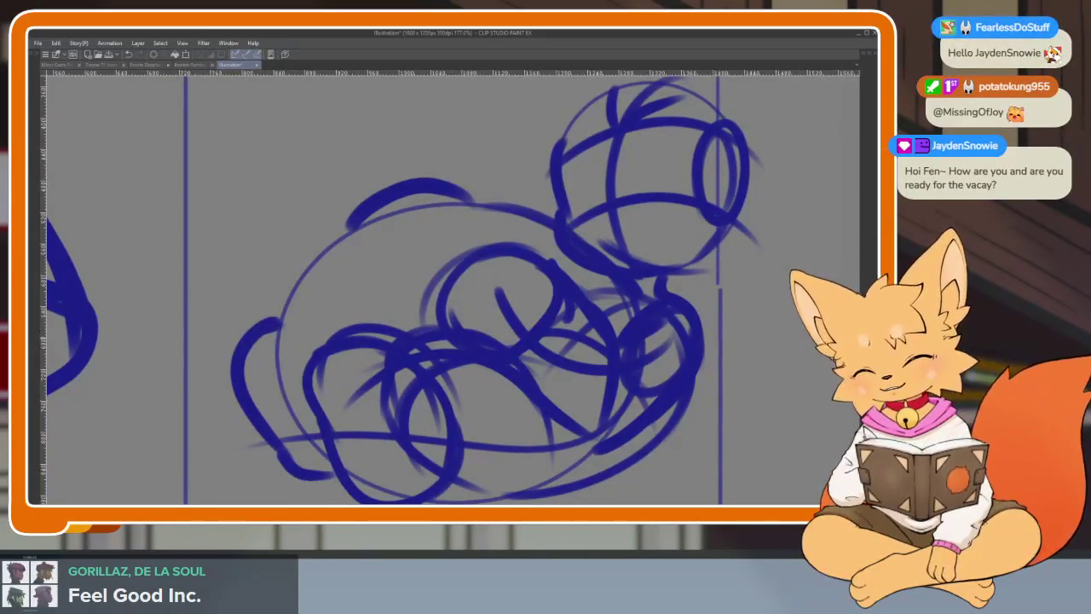
scroll(342, 335, "down", 2)
scroll(597, 358, "down", 1)
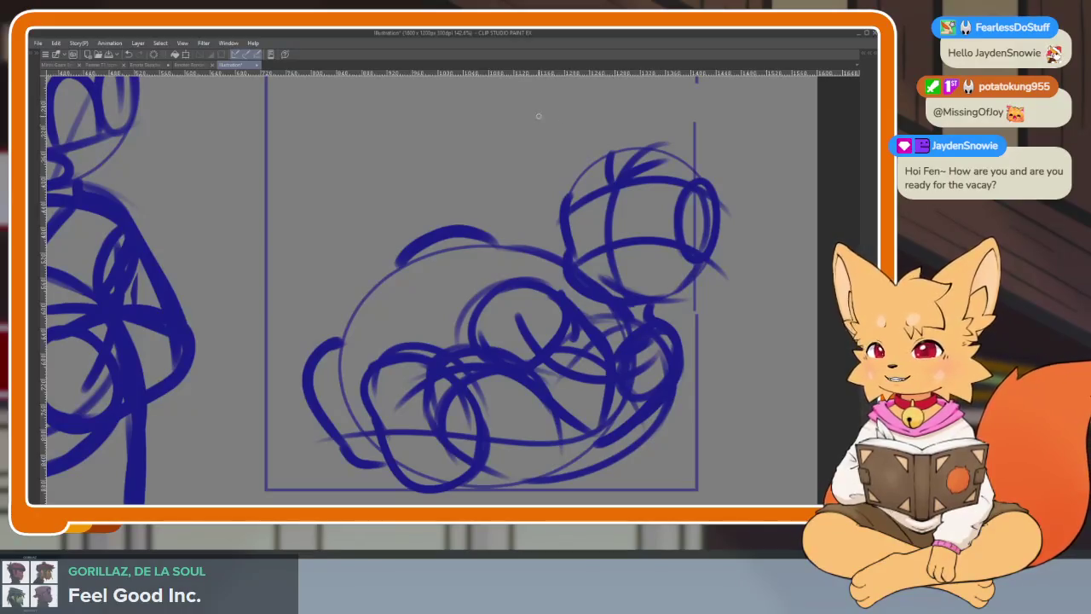
scroll(312, 297, "down", 1)
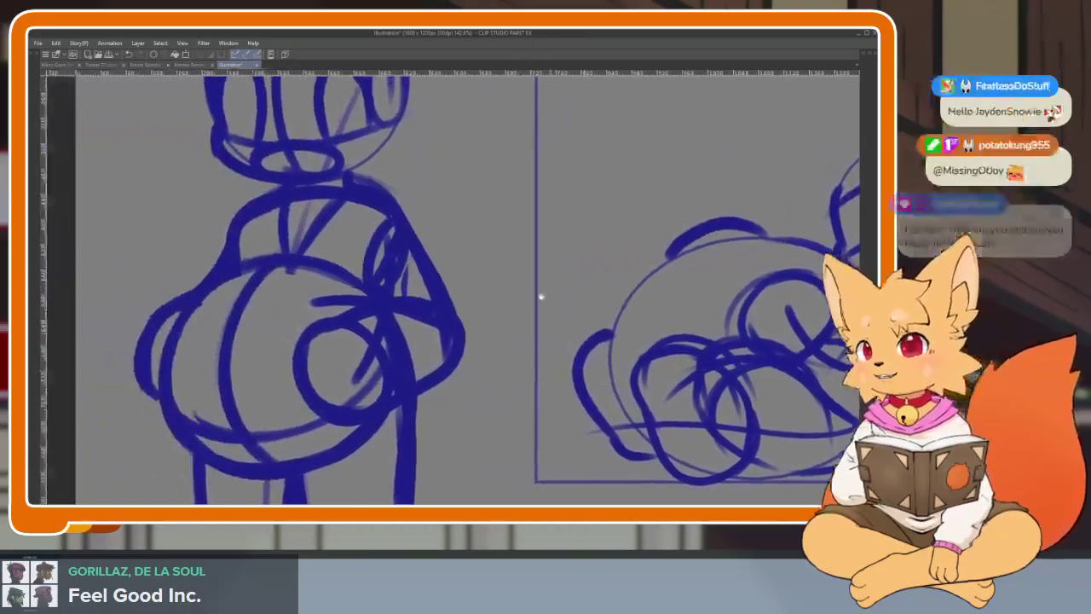
Zoom out to view both fox sketches and show the hidden palettes again
scroll(548, 297, "down", 1)
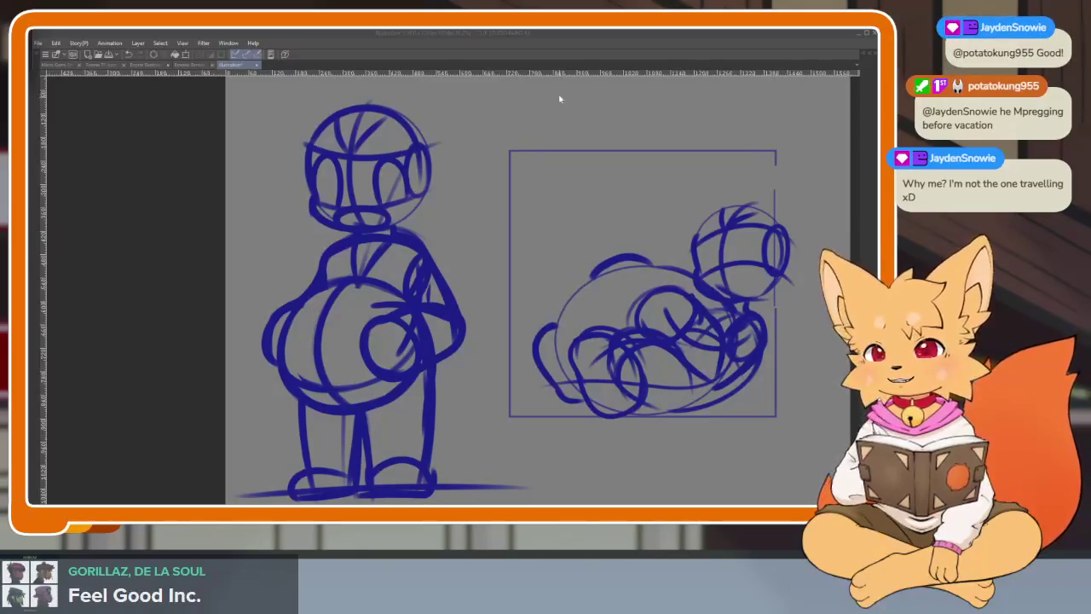
scroll(537, 409, "up", 3)
scroll(537, 410, "down", 2)
scroll(541, 415, "up", 2)
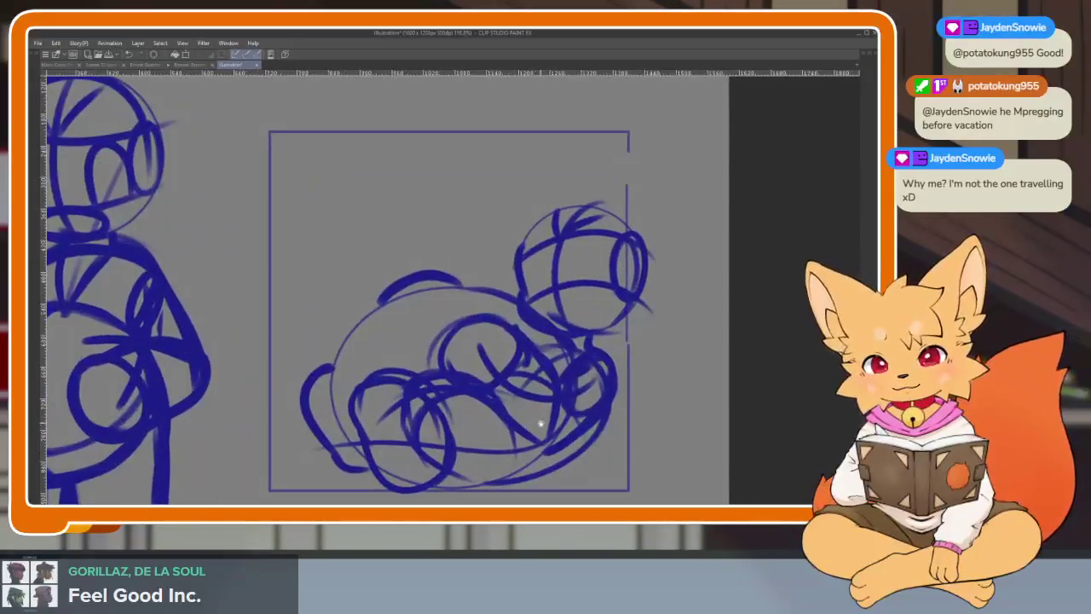
scroll(588, 409, "down", 2)
key("Tab")
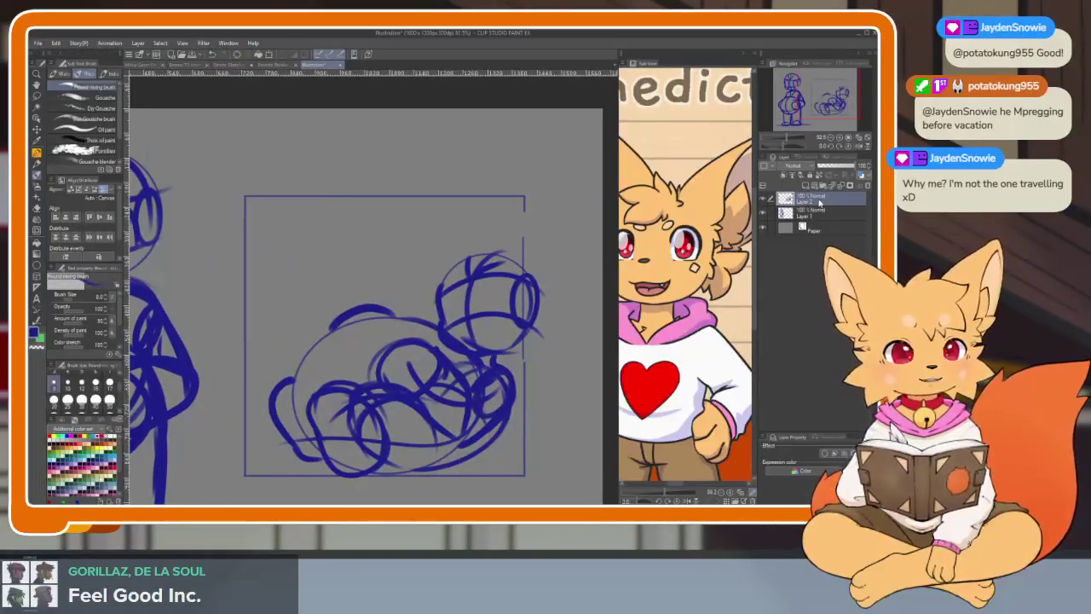
Lasso the fox sketch, tilt and enlarge it with Ctrl+T, then deselect
key("Tab")
mouse_move(356, 314)
left_mouse_down()
mouse_move(339, 424)
mouse_move(390, 466)
left_mouse_up()
left_click_drag(524, 465, 629, 288)
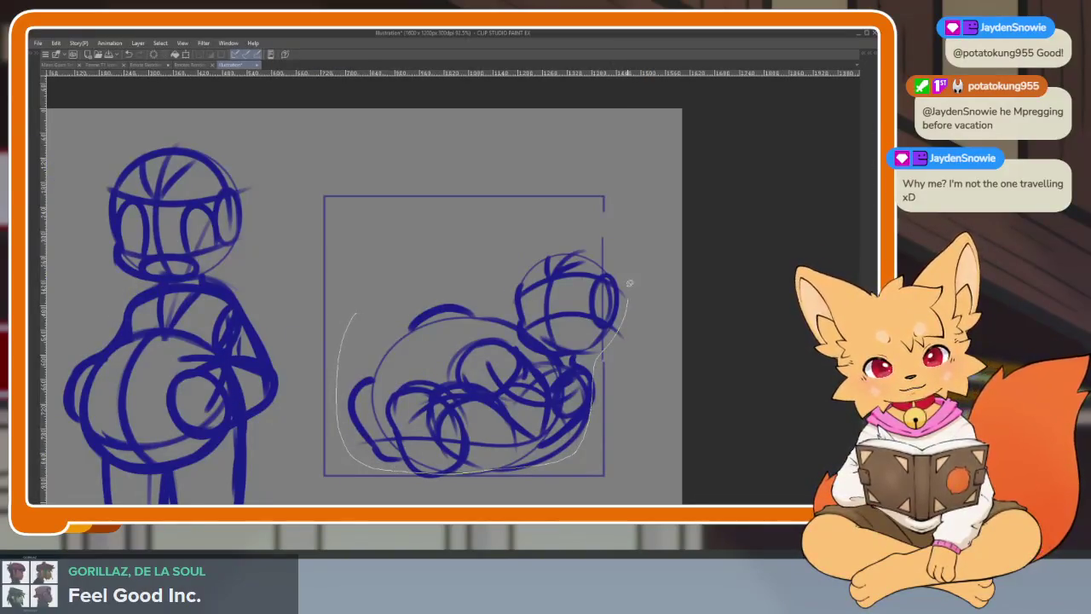
left_click_drag(434, 258, 437, 255)
key("ctrl+t")
mouse_move(628, 234)
left_mouse_down()
mouse_move(582, 220)
mouse_move(585, 197)
left_mouse_up()
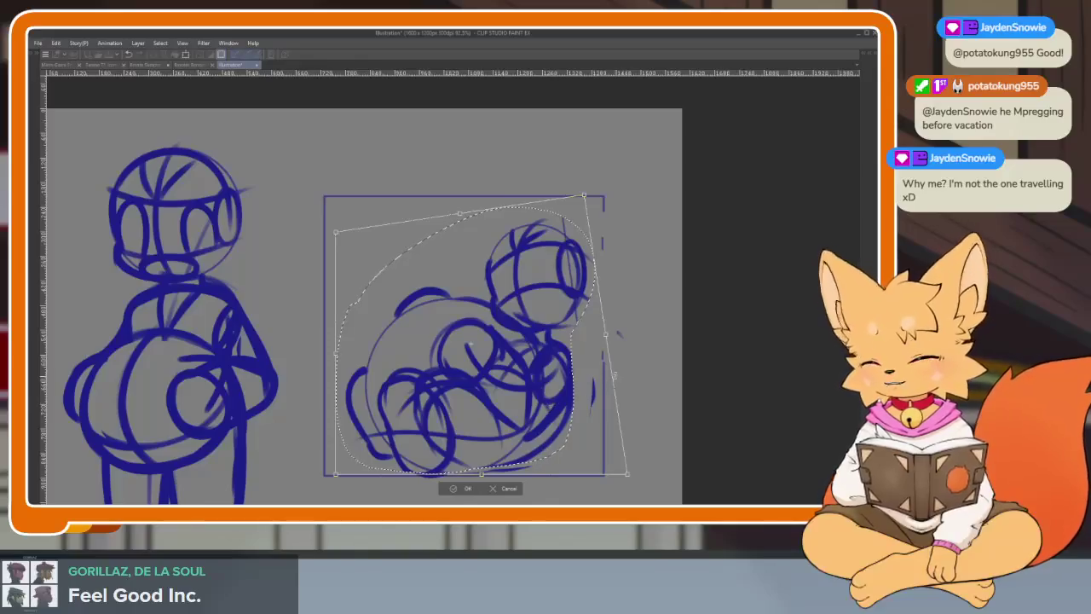
mouse_move(619, 335)
left_mouse_down()
mouse_move(579, 397)
mouse_move(526, 440)
left_mouse_up()
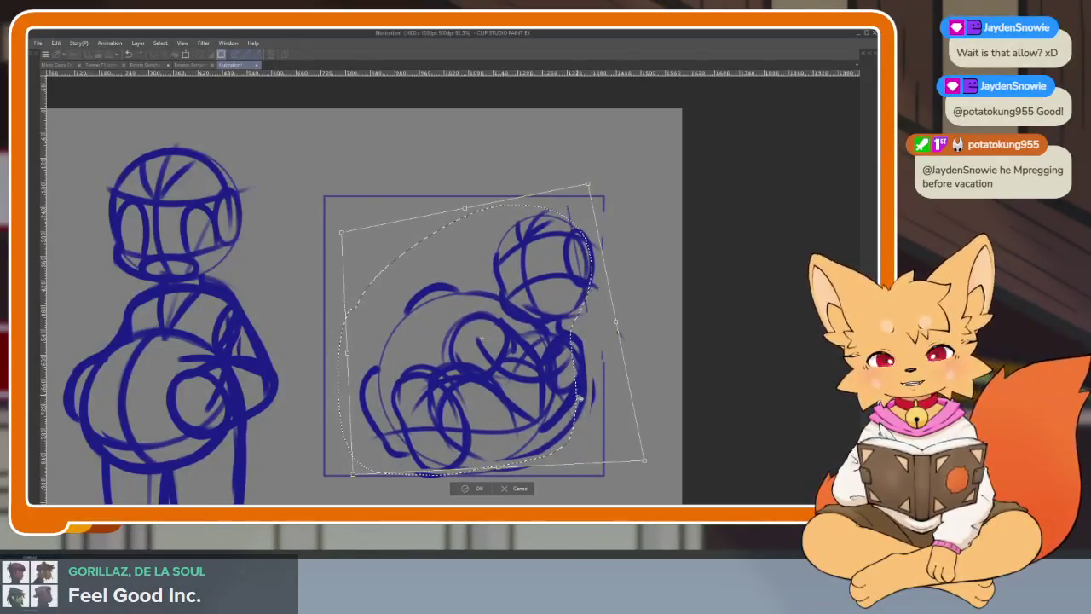
left_click(471, 490)
scroll(620, 376, "down", 3)
scroll(616, 392, "up", 4)
key("ctrl+d")
Add a new layer and lower Layer 2's opacity to fade the sketch
scroll(616, 392, "up", 4)
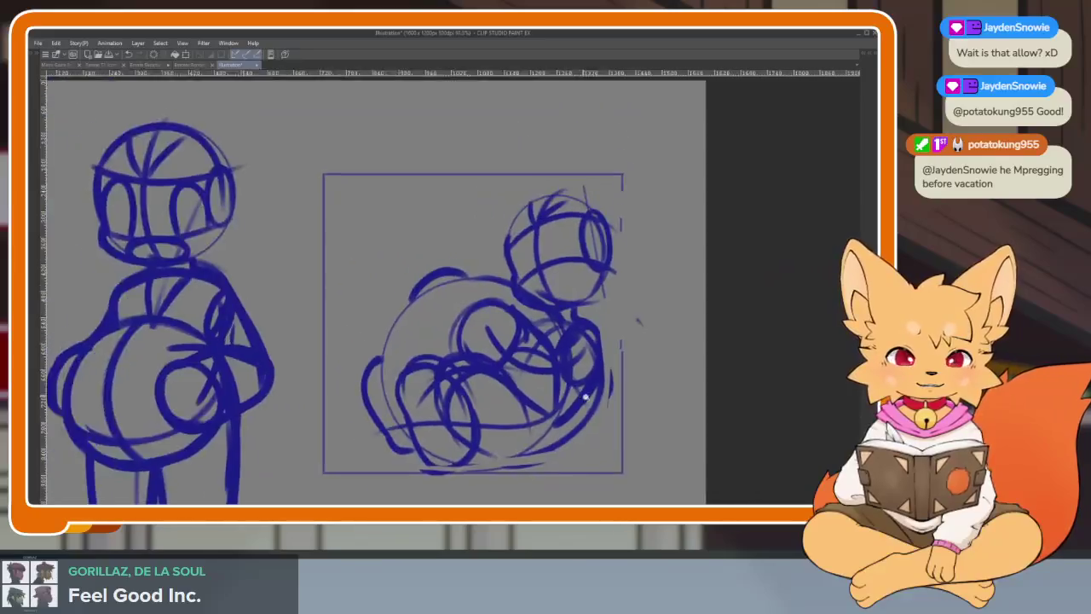
key("Tab")
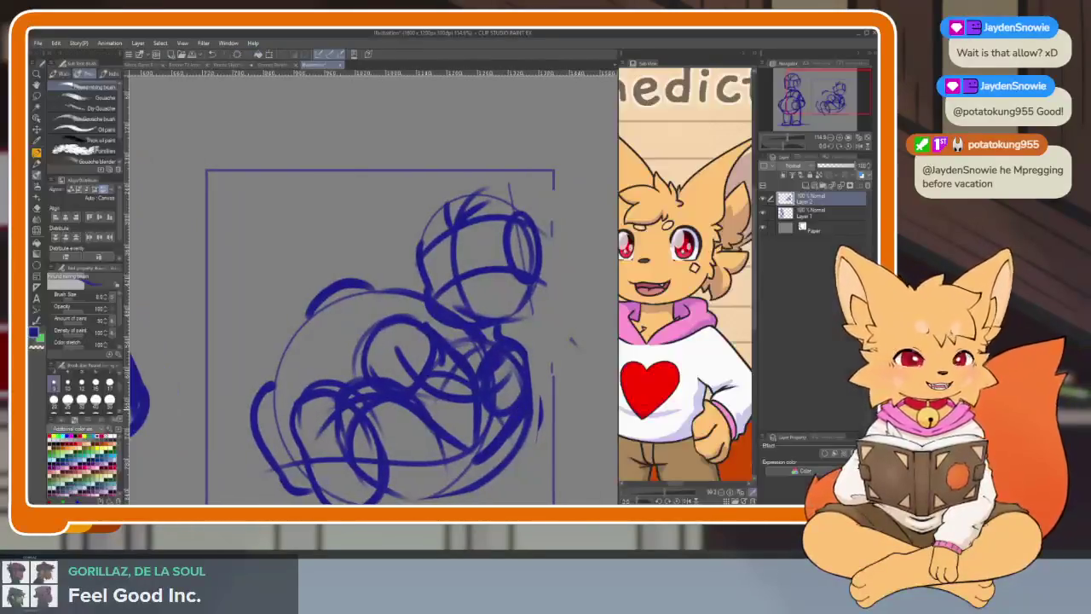
left_click(808, 184)
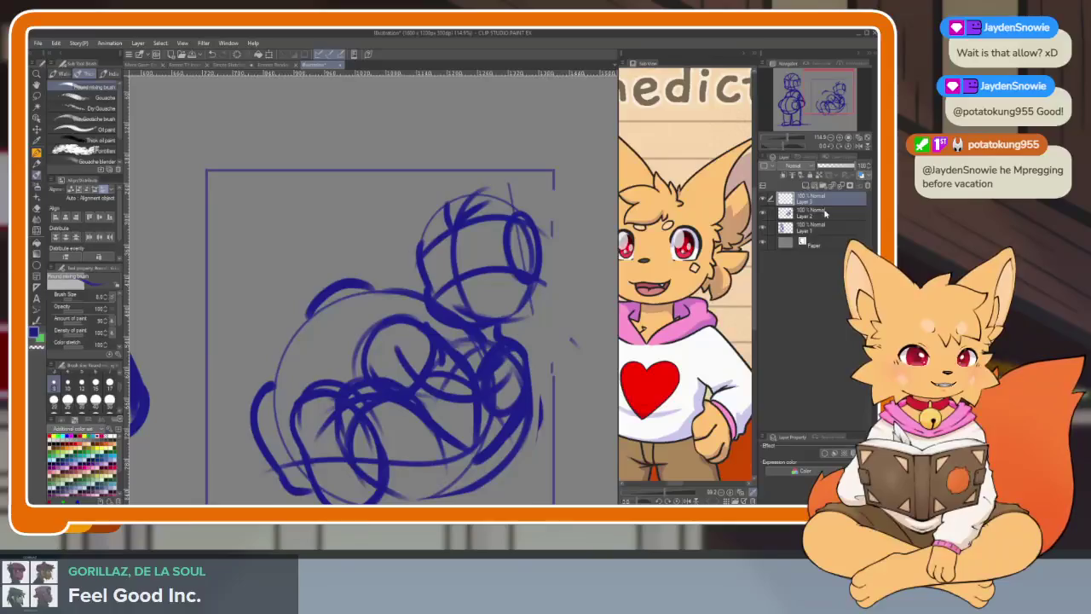
left_click(825, 209)
left_click(829, 167)
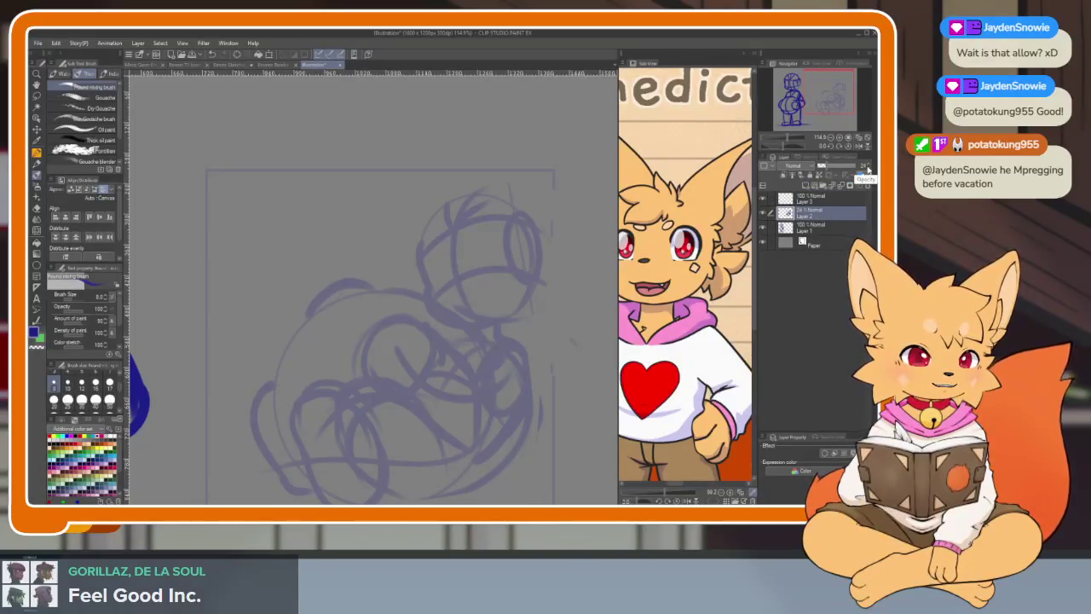
Select Layer 1 and lower its opacity to about 22%, then zoom in on the canvas
key("alt+bracketleft")
left_click(827, 168)
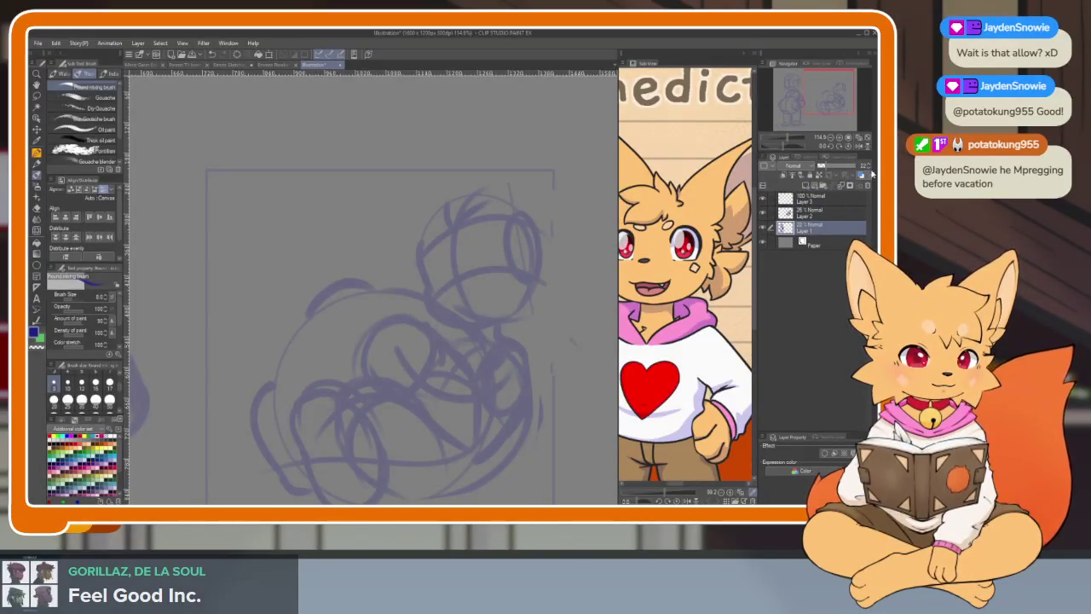
key("Tab")
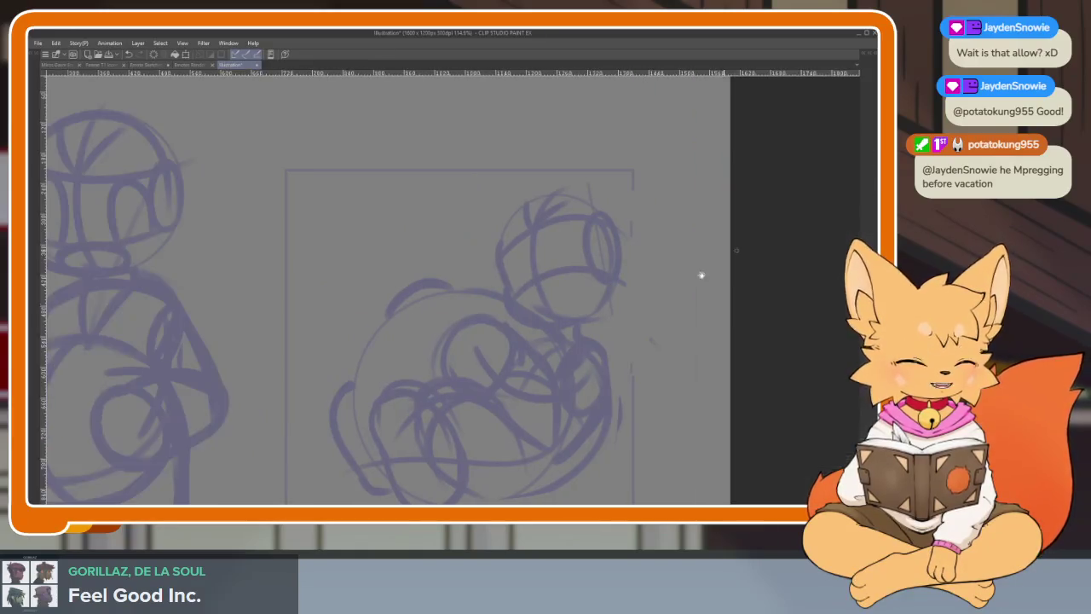
scroll(486, 383, "up", 2)
scroll(555, 341, "up", 2)
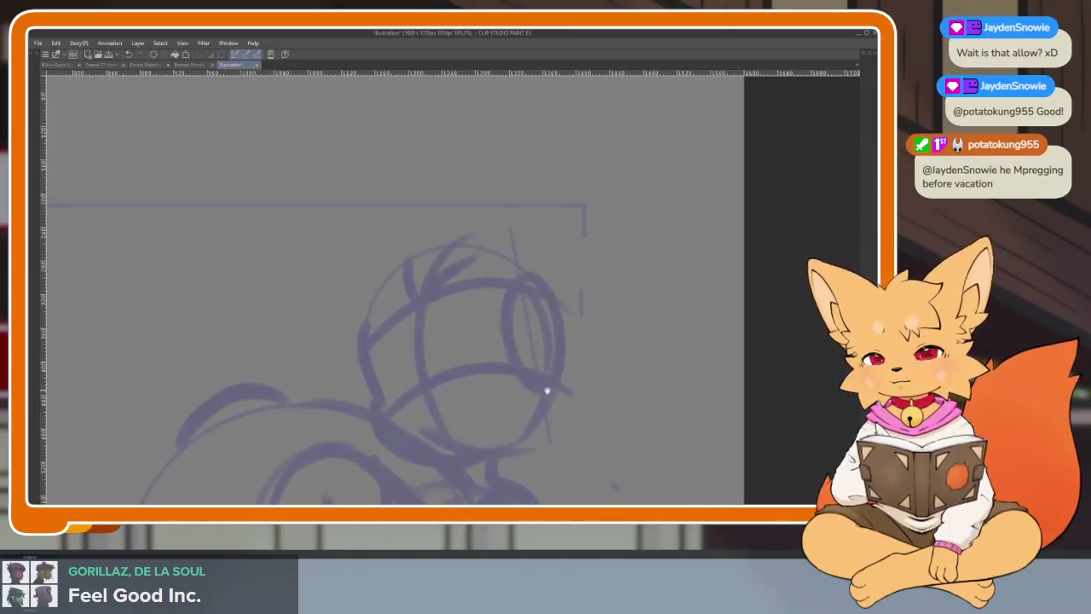
key("Tab")
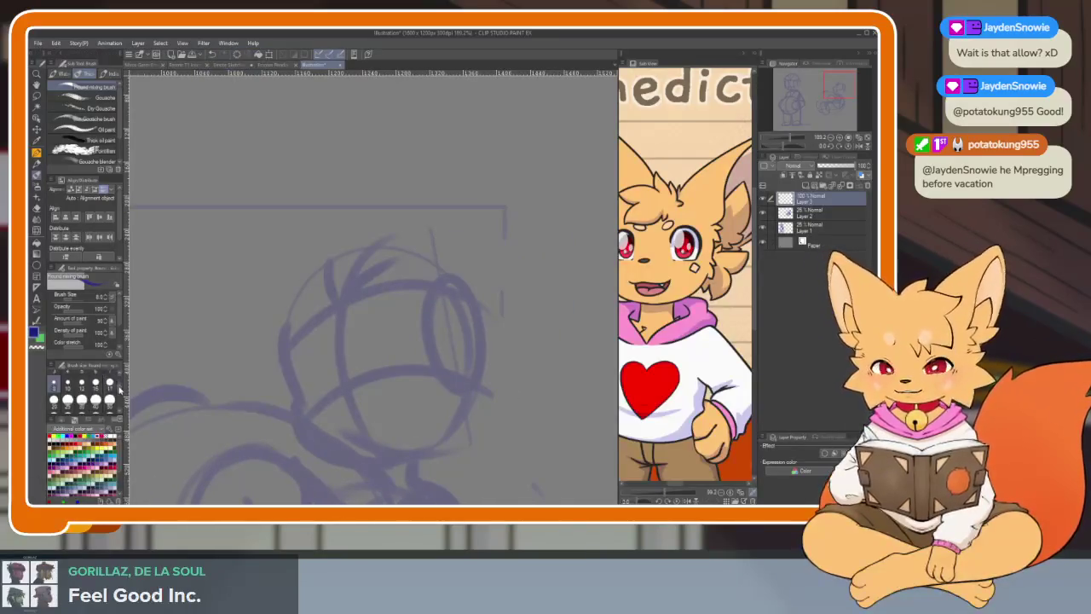
key("Tab")
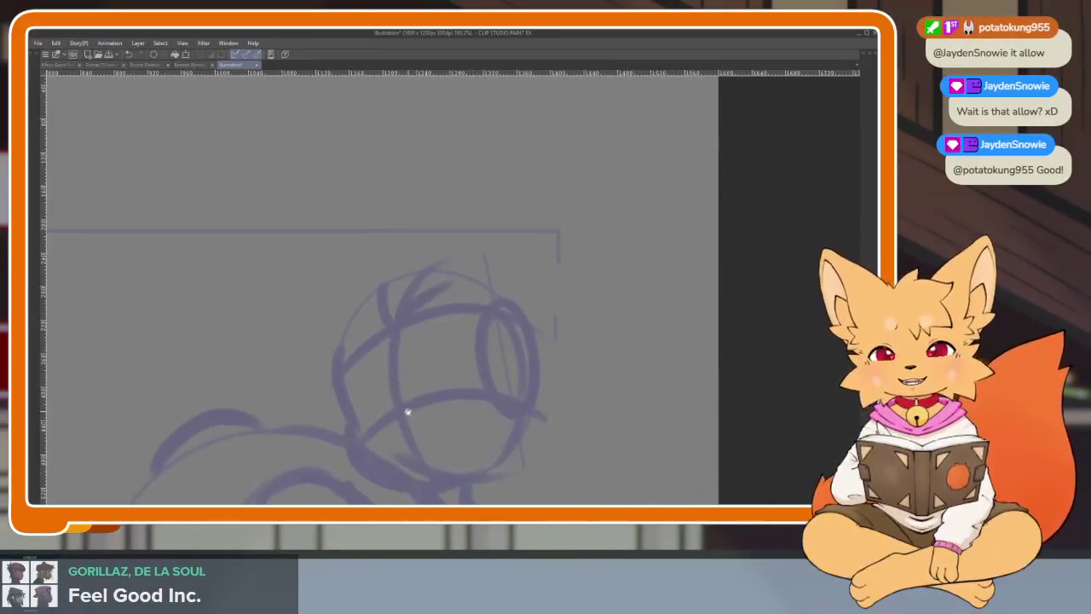
scroll(414, 412, "up", 1)
scroll(392, 424, "up", 1)
scroll(390, 418, "up", 1)
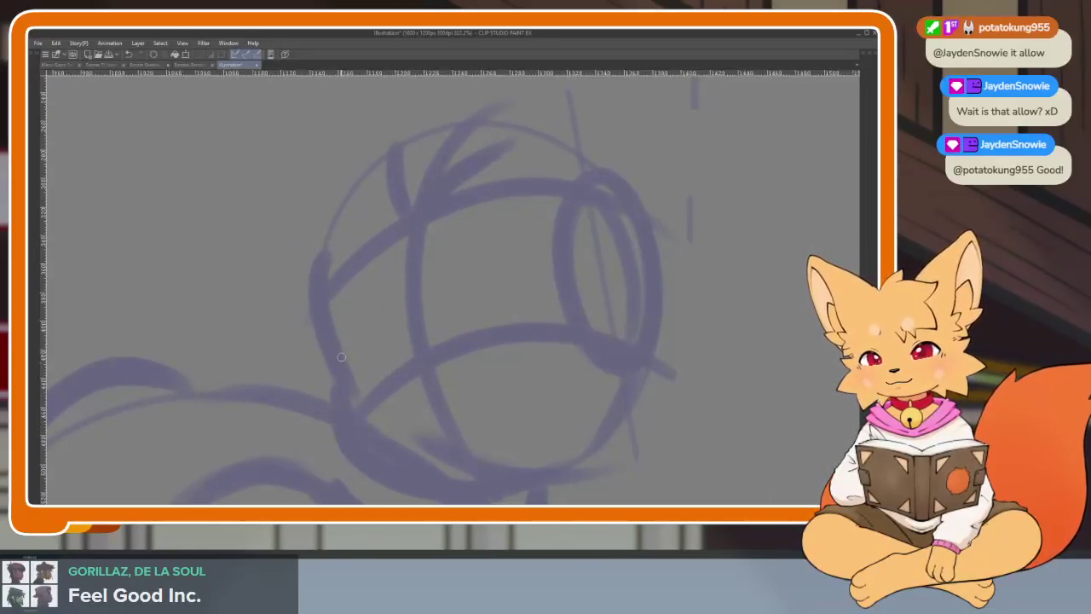
scroll(370, 358, "down", 1)
scroll(376, 355, "down", 1)
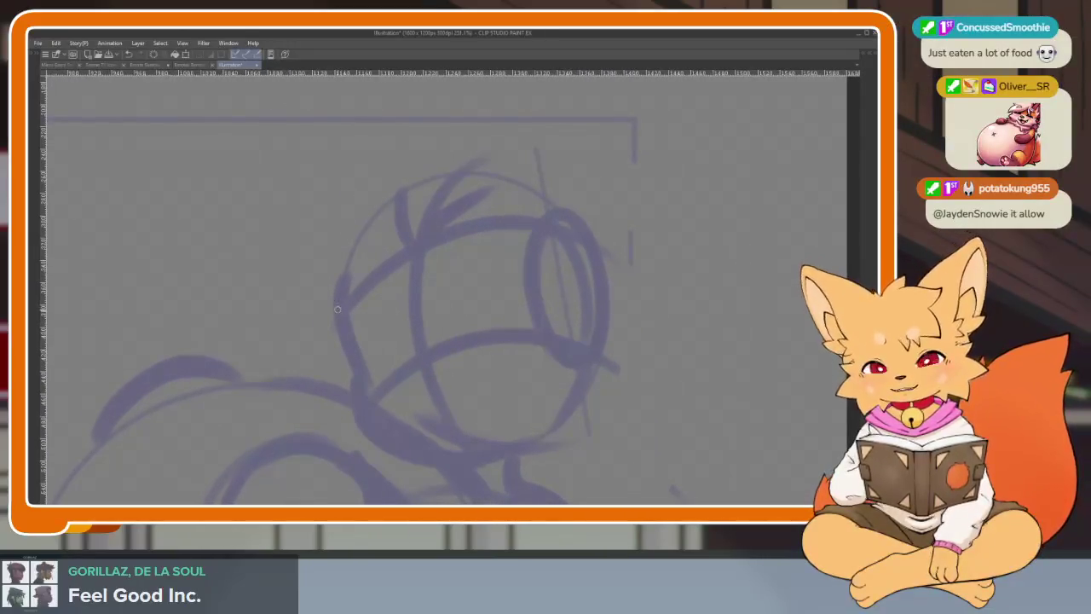
Ink the curved left edge of the fox's head in dark blue, redoing the first stroke
left_click_drag(341, 297, 359, 380)
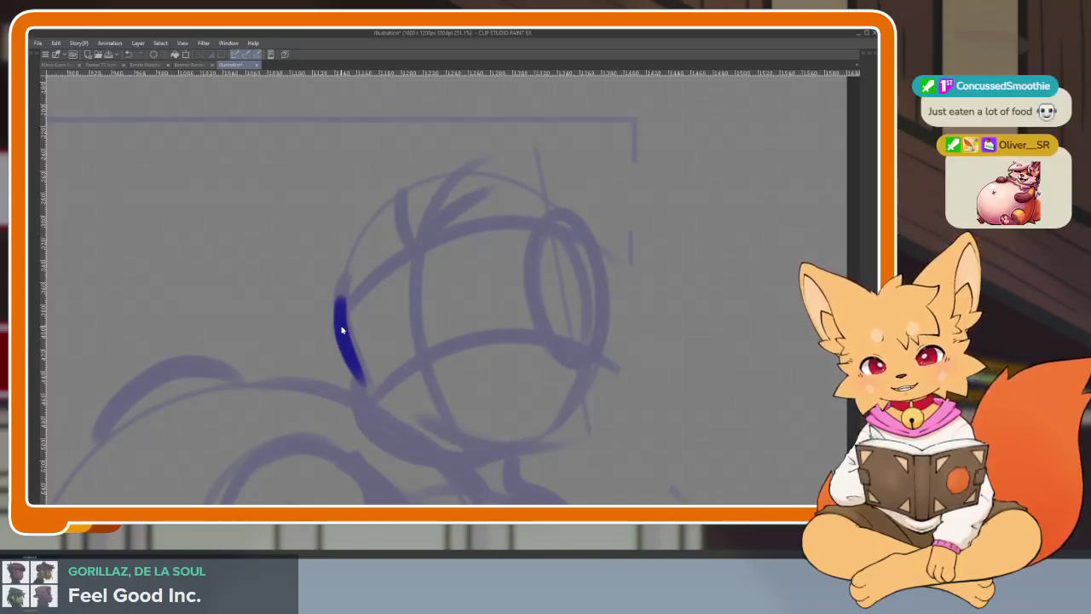
key("ctrl+z")
left_click_drag(340, 337, 353, 374)
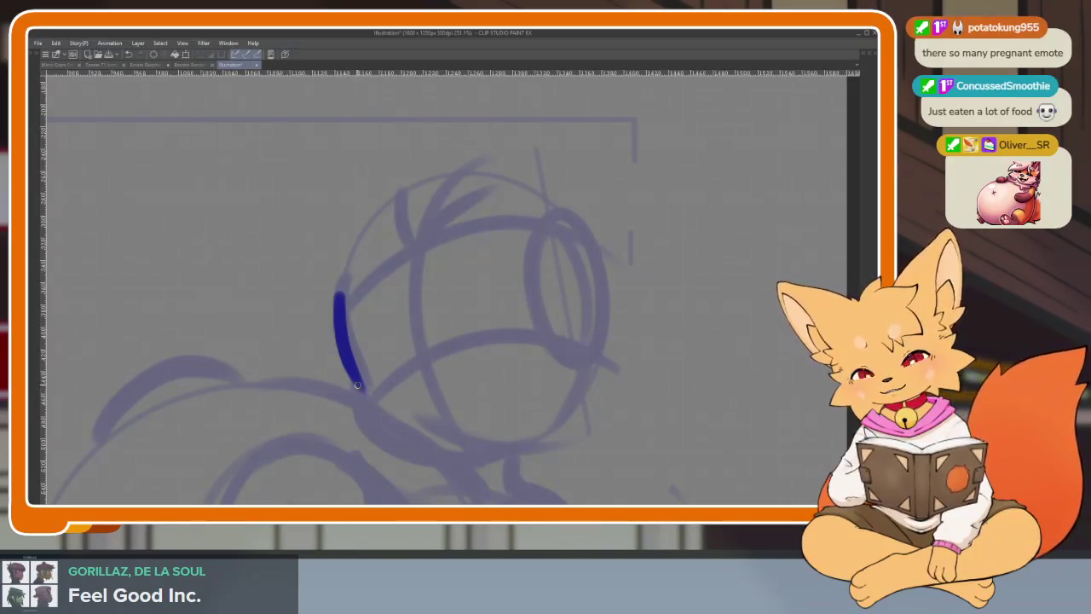
Draw the zigzag fur tuft where the neck meets the head
left_click_drag(378, 407, 555, 406)
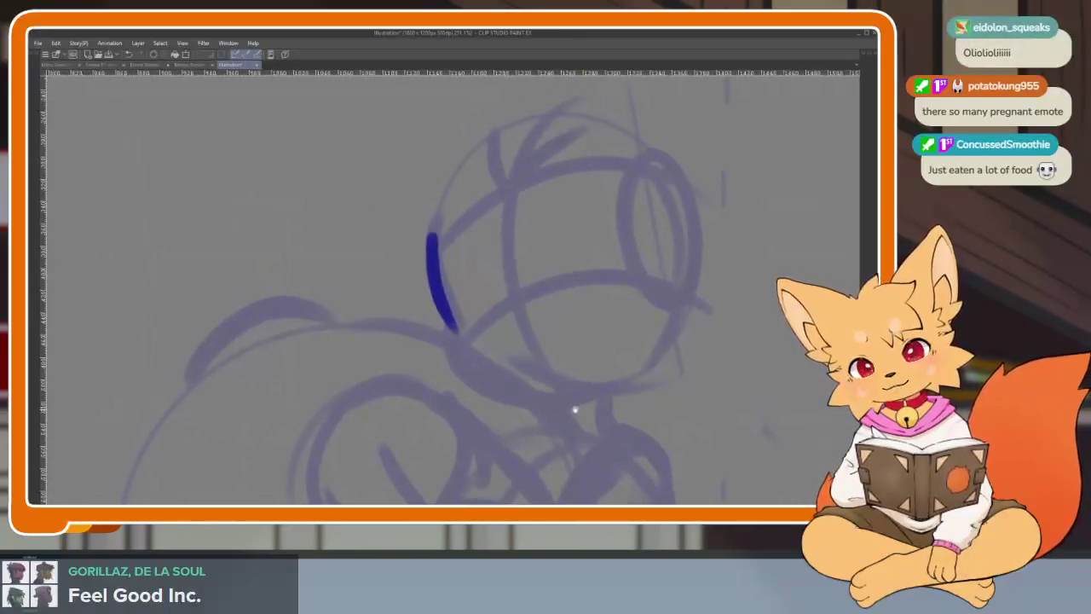
scroll(585, 427, "up", 2)
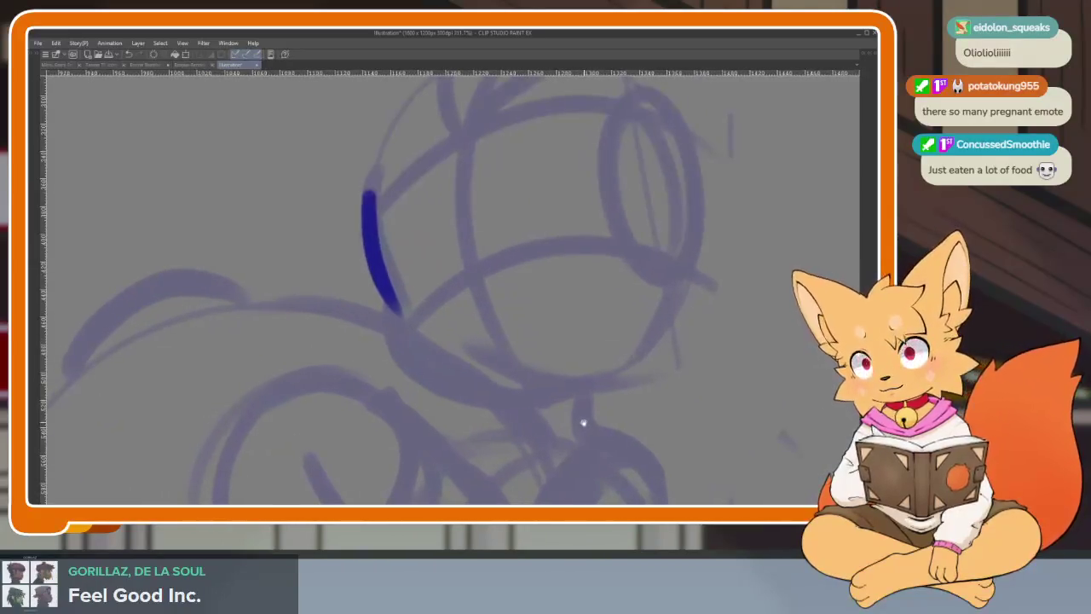
key("ctrl+z")
mouse_move(520, 397)
left_mouse_down()
mouse_move(495, 351)
mouse_move(435, 331)
mouse_move(601, 339)
mouse_move(445, 268)
mouse_move(182, 463)
left_mouse_up()
Try inking the long back arc down the fox's side, then undo those attempts
mouse_move(432, 427)
left_mouse_down()
mouse_move(468, 251)
mouse_move(446, 170)
left_mouse_up()
scroll(413, 181, "down", 2)
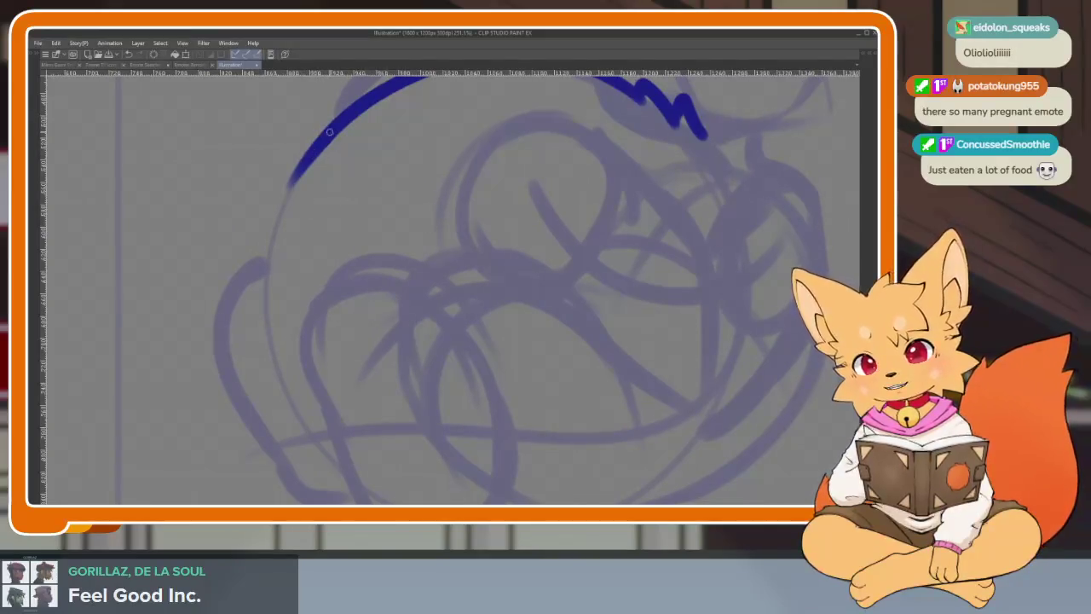
left_click_drag(290, 181, 274, 438)
key("ctrl+z")
mouse_move(290, 181)
left_mouse_down()
mouse_move(279, 367)
mouse_move(341, 463)
left_mouse_up()
scroll(616, 349, "down", 5)
scroll(555, 370, "up", 4)
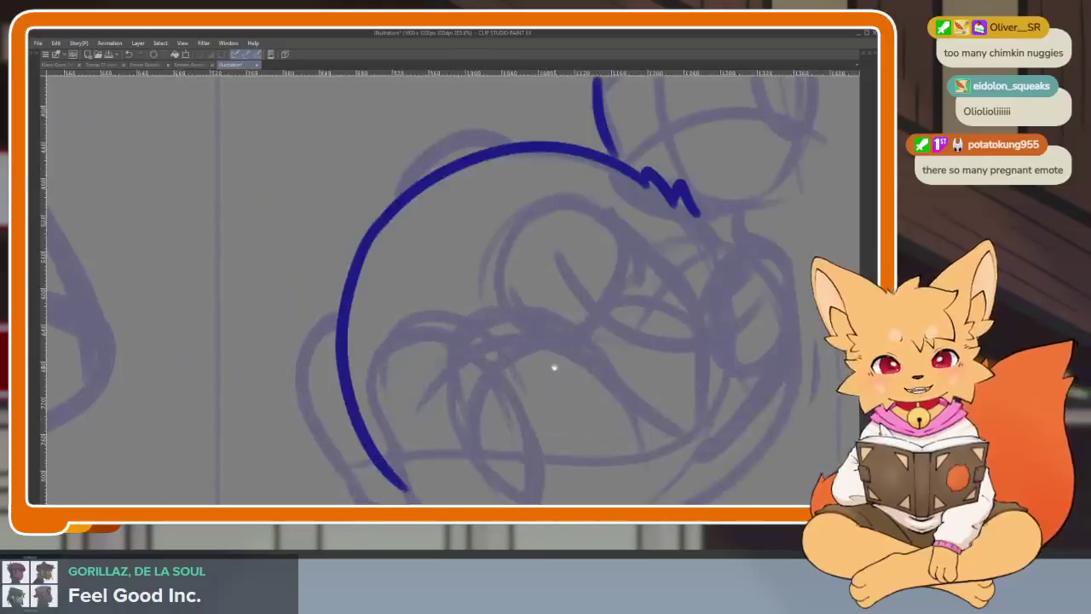
scroll(559, 352, "down", 1)
key("ctrl+z")
key("ctrl+z")
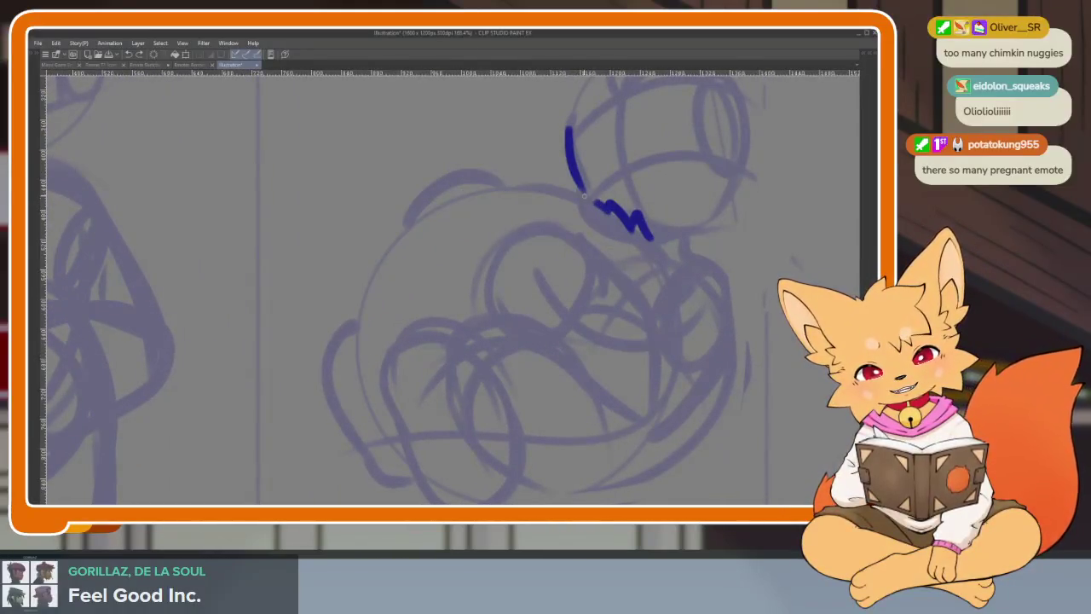
key("ctrl+z")
Redraw the big round belly arc from the tuft and check it across the canvas
left_click_drag(606, 201, 358, 401)
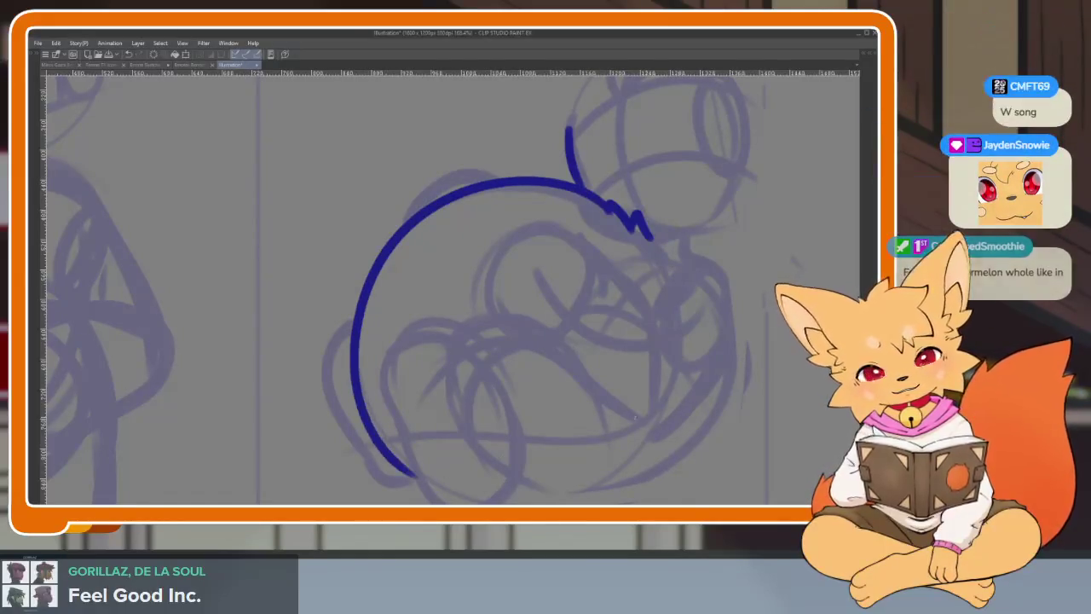
scroll(675, 373, "down", 4)
scroll(582, 380, "up", 3)
scroll(582, 380, "up", 2)
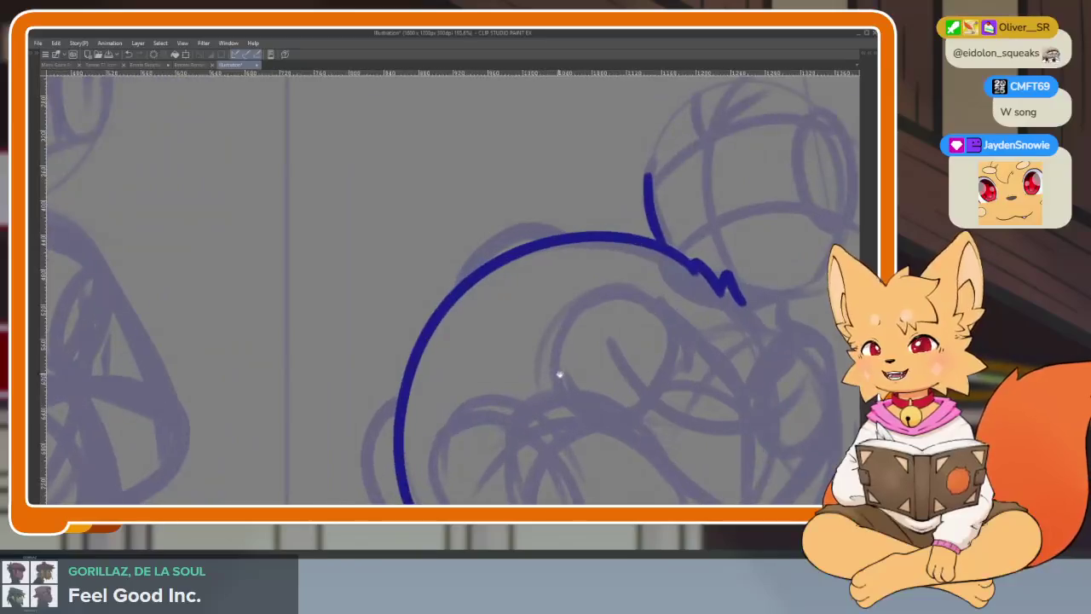
scroll(551, 370, "down", 1)
scroll(634, 367, "right", 2)
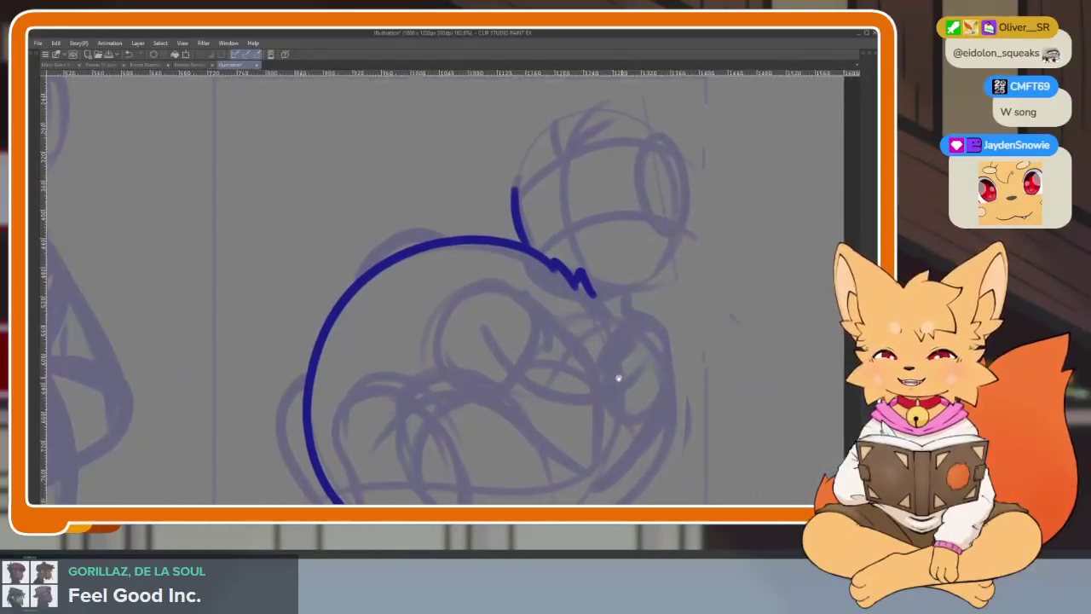
scroll(604, 368, "right", 2)
scroll(517, 338, "up", 2)
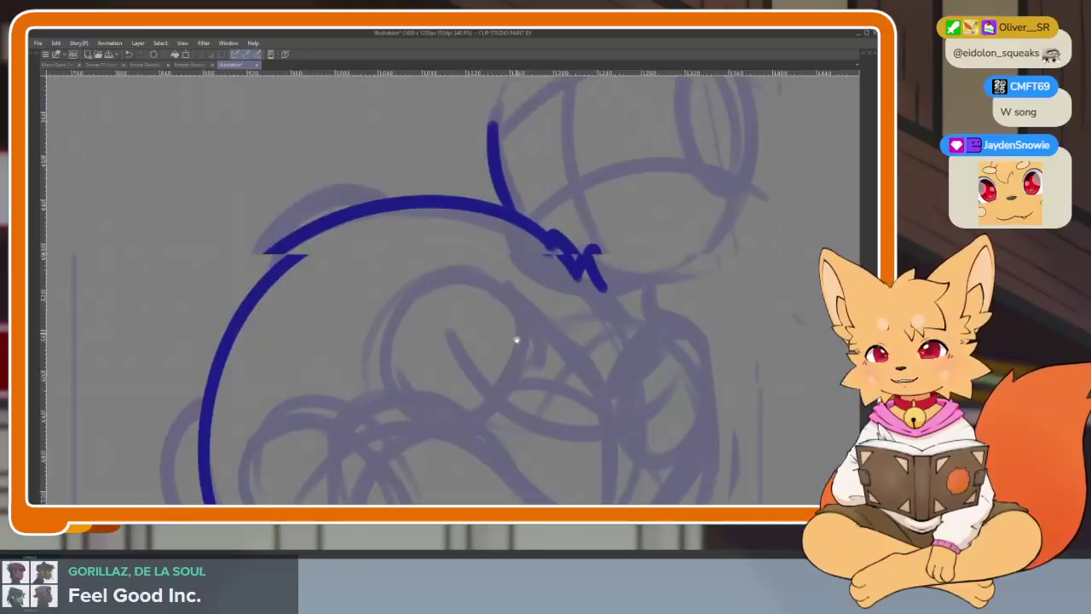
scroll(518, 382, "up", 1)
scroll(614, 382, "right", 3)
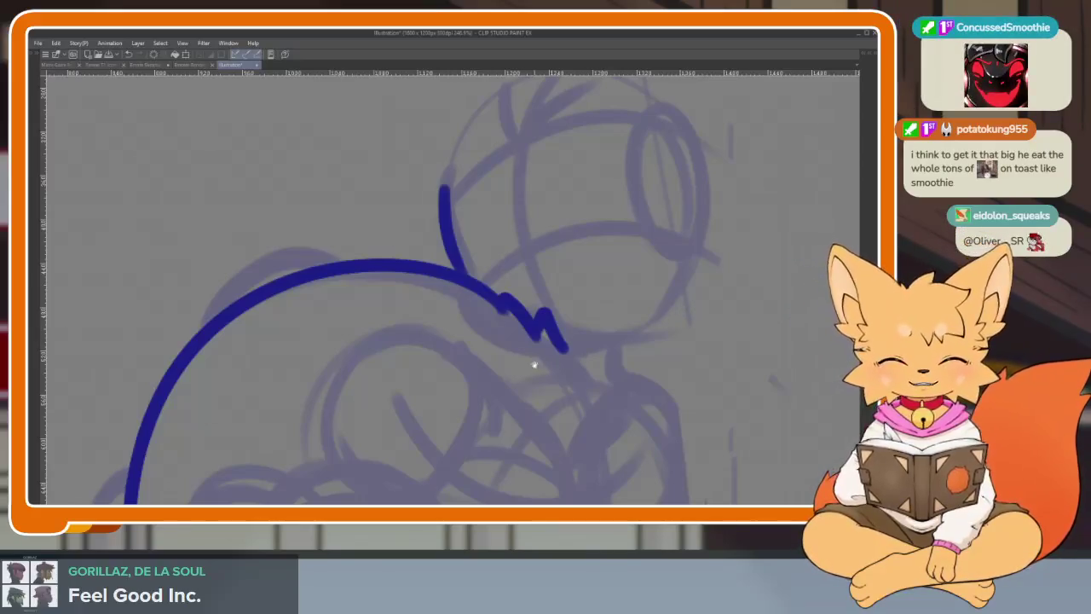
scroll(551, 358, "up", 2)
scroll(504, 383, "up", 1)
Replace the stray wavy stroke with a small bump on top of the back
left_click_drag(505, 377, 446, 300)
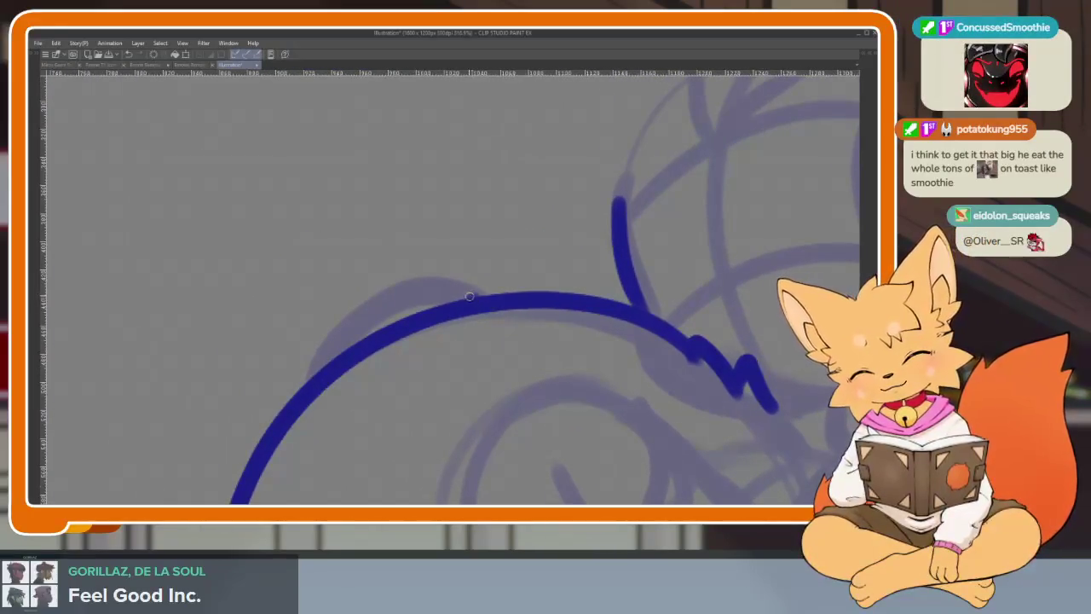
key("ctrl+z")
scroll(511, 341, "down", 3)
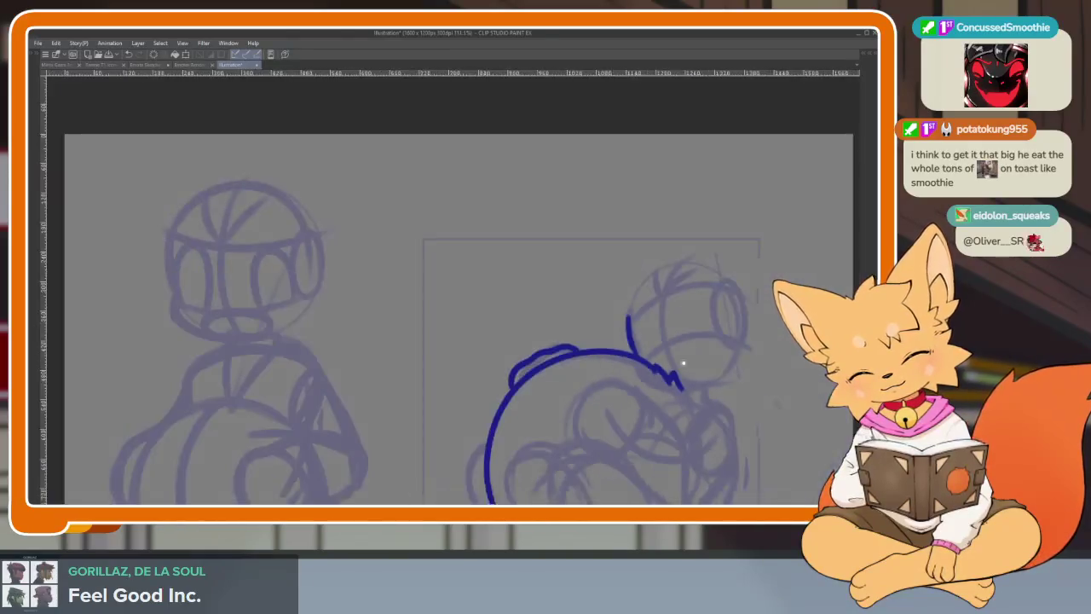
scroll(665, 361, "up", 2)
scroll(512, 324, "up", 2)
left_click_drag(514, 236, 345, 358)
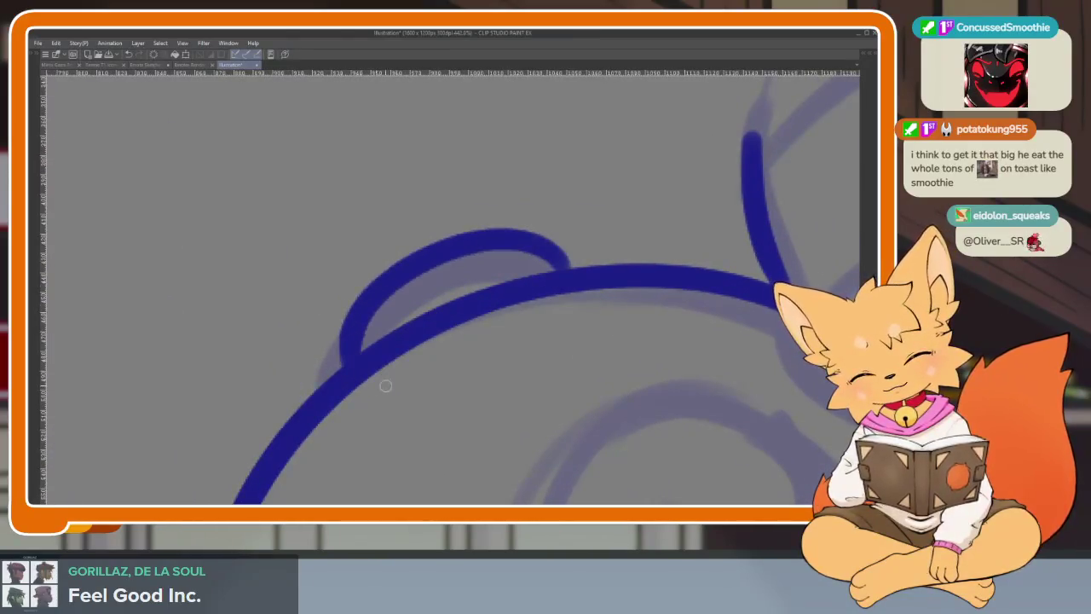
scroll(674, 365, "down", 1)
scroll(674, 365, "down", 3)
Ink the cheek curl rising from the arc, redoing it until it fits
left_click_drag(793, 347, 558, 347)
scroll(558, 347, "up", 3)
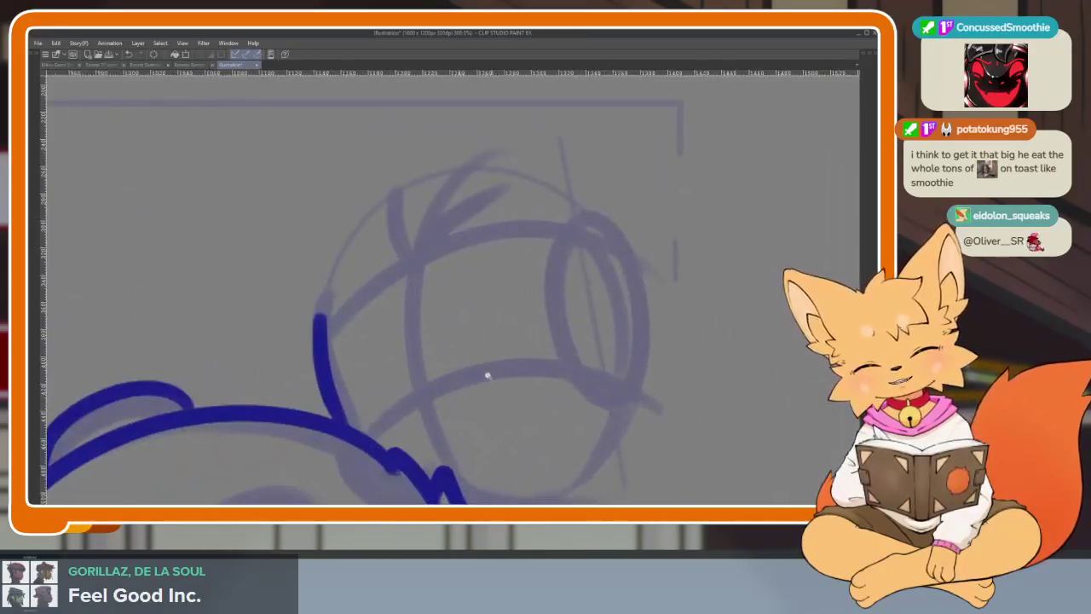
scroll(504, 370, "up", 2)
mouse_move(279, 439)
left_mouse_down()
mouse_move(358, 411)
mouse_move(379, 431)
left_mouse_up()
key("ctrl+z")
left_click_drag(275, 432, 363, 421)
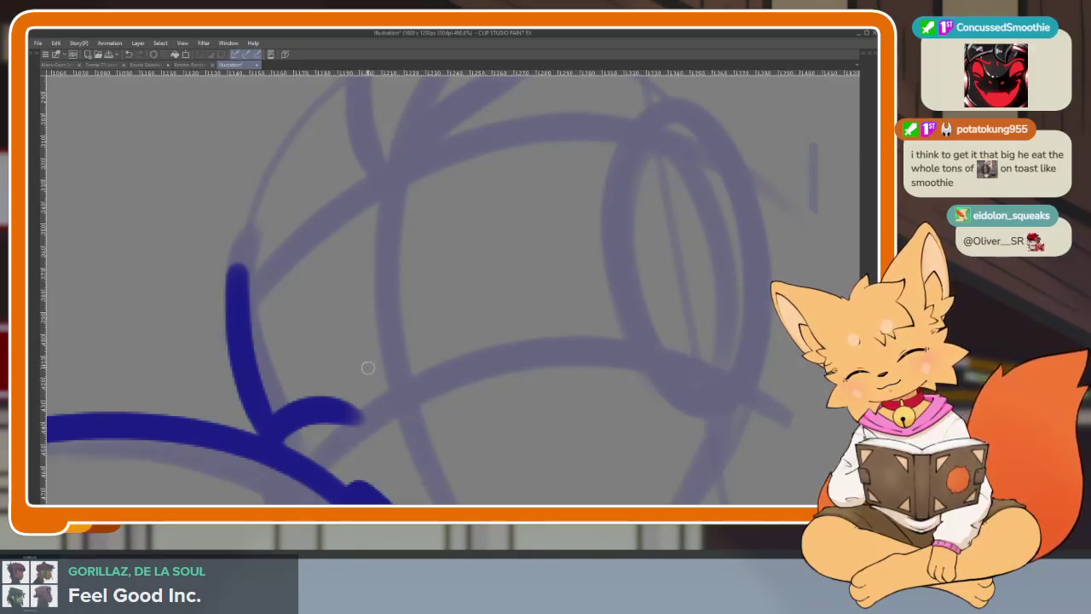
left_click_drag(362, 351, 265, 366)
key("ctrl+z")
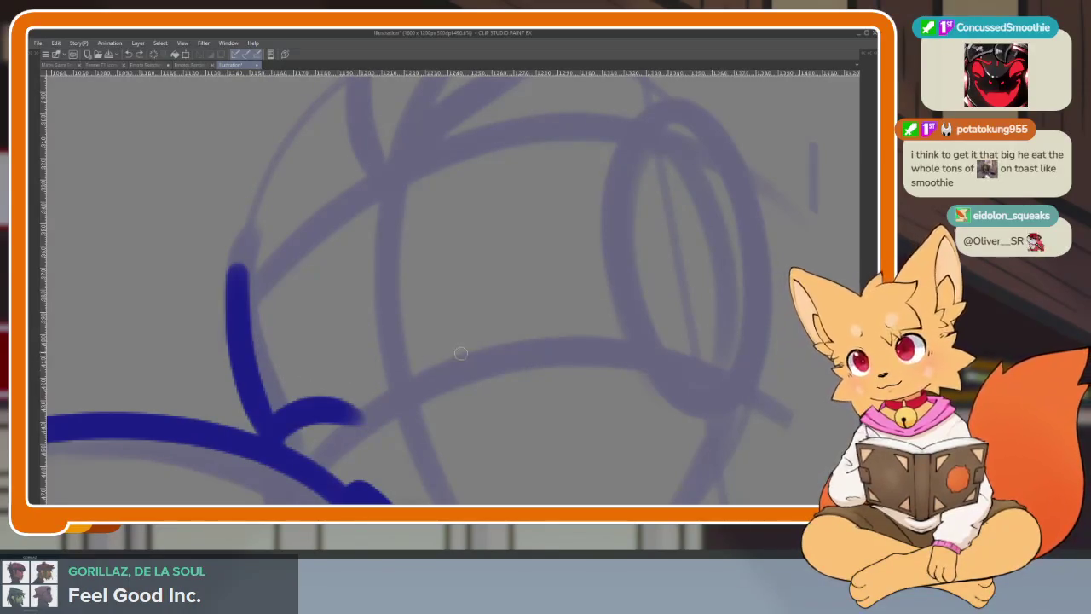
key("ctrl+z")
key("ctrl+z")
mouse_move(274, 424)
left_mouse_down()
mouse_move(311, 363)
mouse_move(379, 322)
left_mouse_up()
key("ctrl+z")
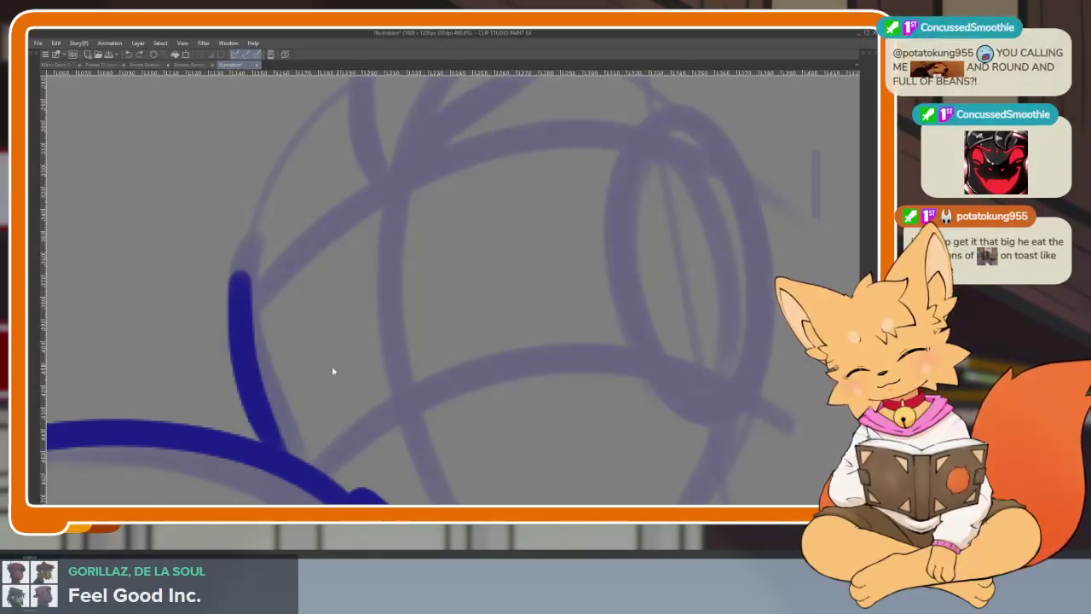
mouse_move(272, 418)
left_mouse_down()
mouse_move(386, 334)
mouse_move(271, 399)
left_mouse_up()
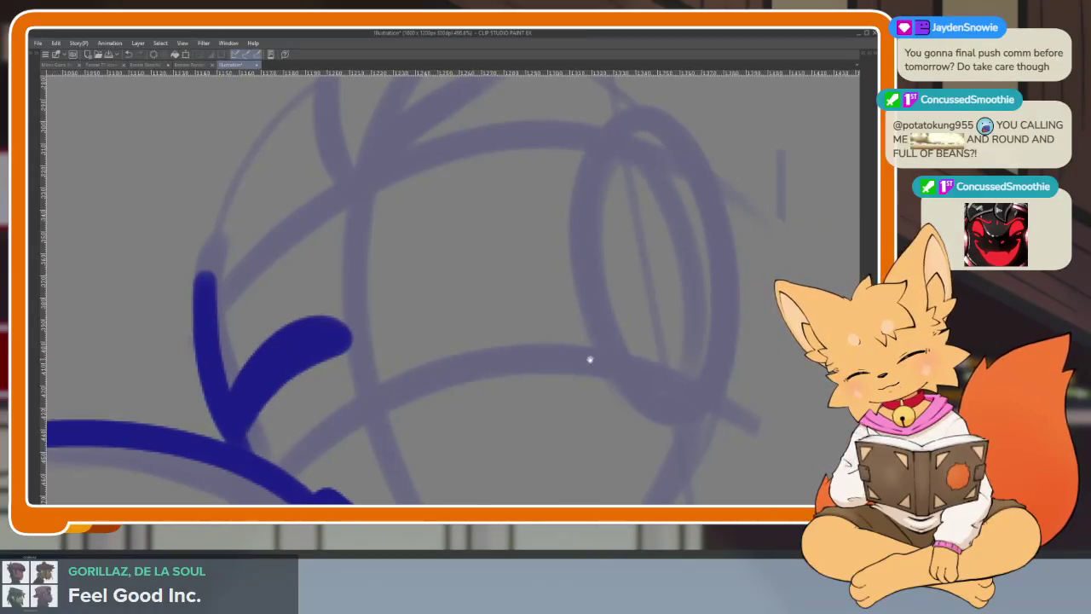
left_click_drag(516, 303, 554, 314)
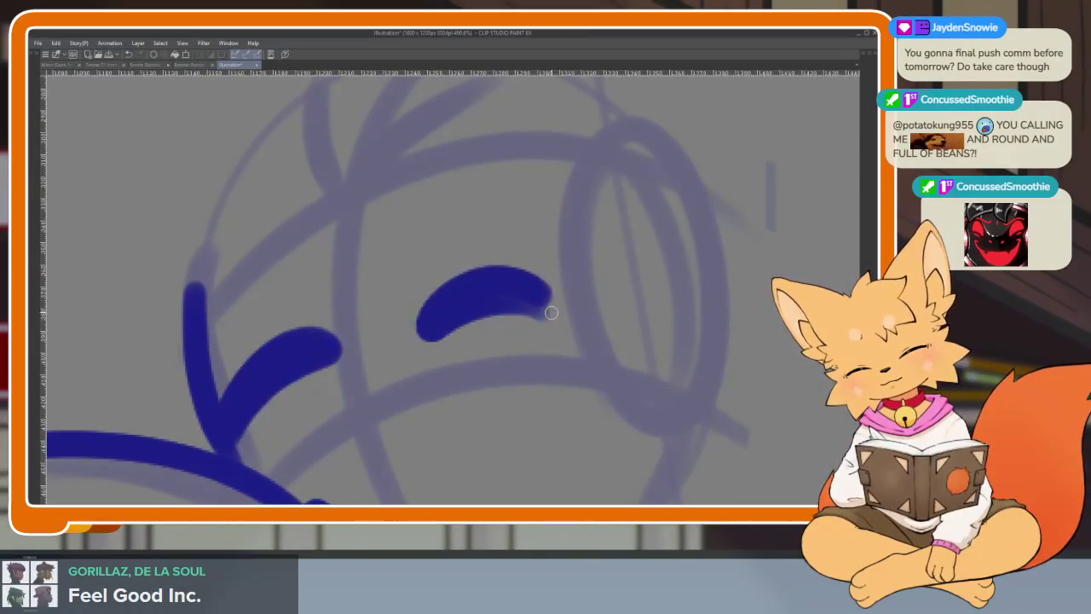
key("ctrl+z")
key("ctrl+z")
mouse_move(286, 476)
left_mouse_down()
mouse_move(341, 418)
mouse_move(388, 408)
left_mouse_up()
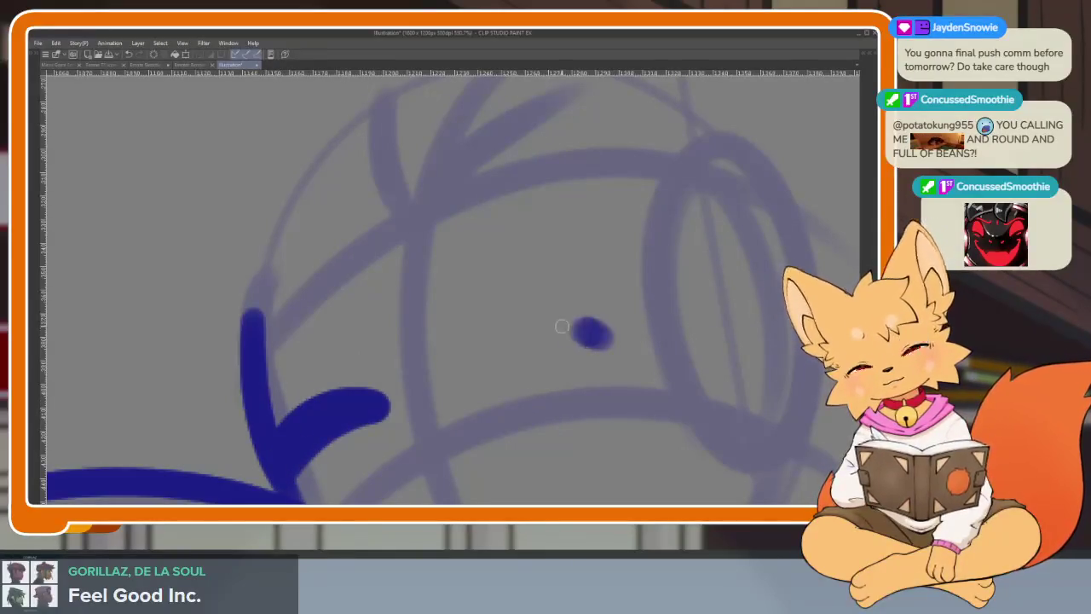
Draw the closed eye line to the right of the cheek
left_click_drag(465, 367, 610, 341)
scroll(674, 350, "down", 3)
scroll(674, 351, "up", 2)
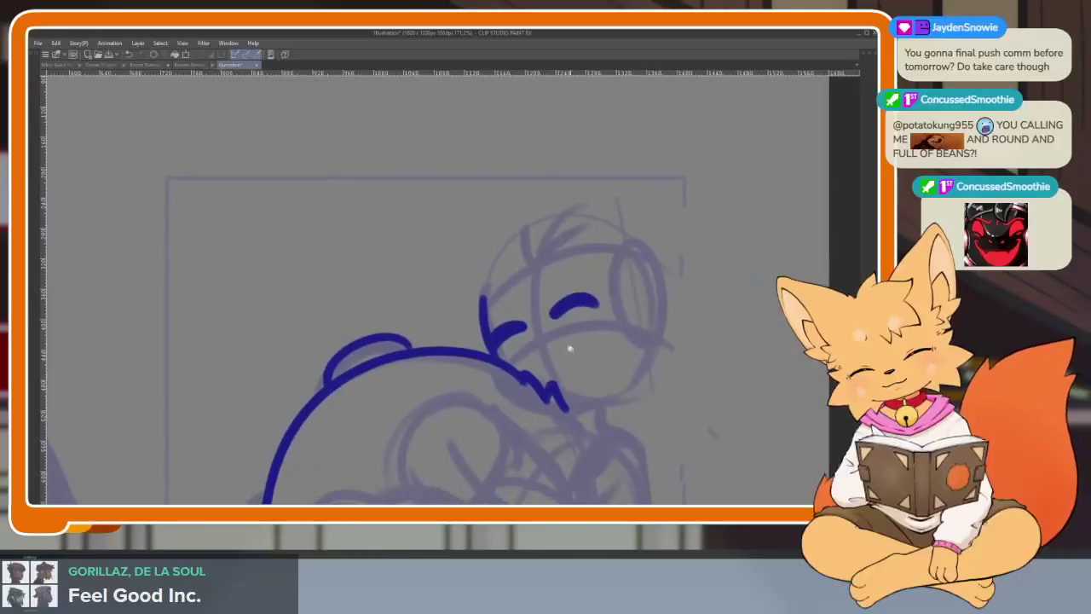
scroll(577, 346, "up", 2)
Ink the muzzle as a loop with a curled hook below the eye
left_click_drag(365, 363, 486, 295)
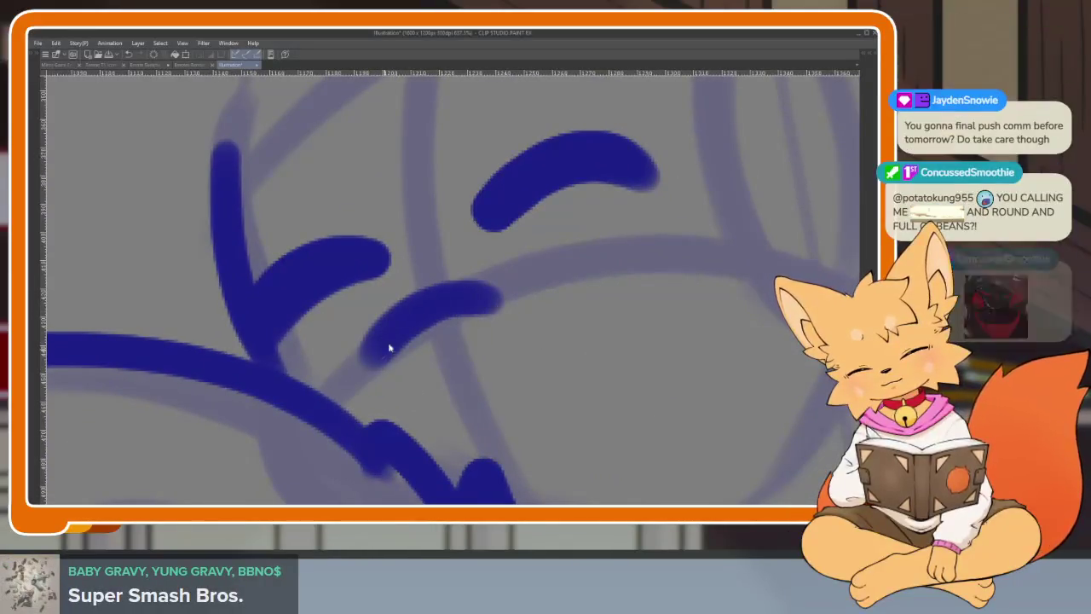
key("ctrl+z")
left_click_drag(383, 341, 486, 288)
mouse_move(415, 310)
left_mouse_down()
mouse_move(430, 345)
mouse_move(488, 322)
left_mouse_up()
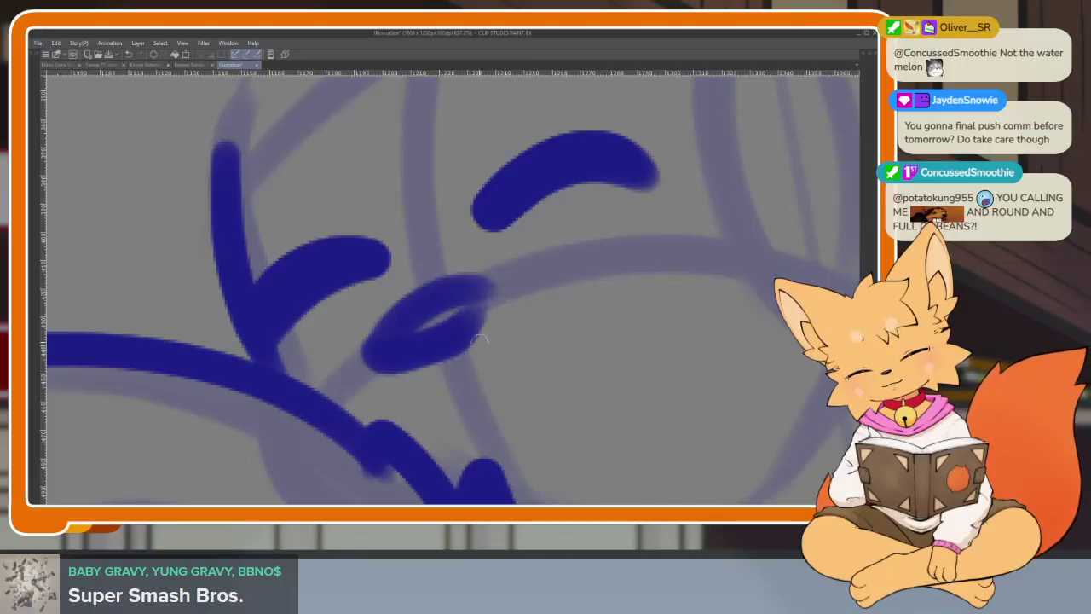
Draw the smile curving up from the muzzle toward the cheek, redoing failed attempts
left_click_drag(405, 455, 357, 419)
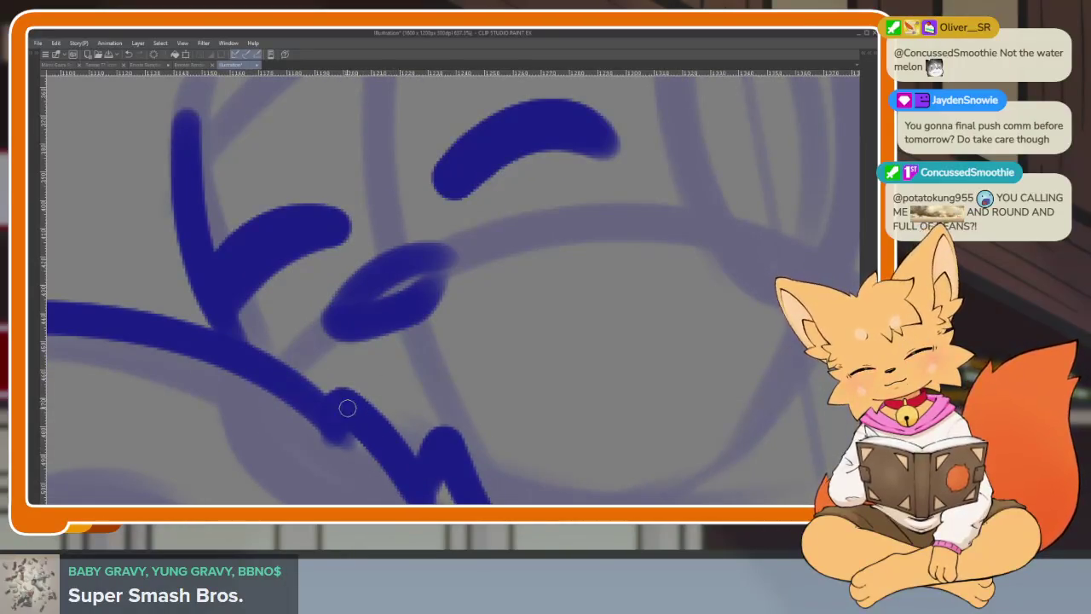
left_click_drag(323, 378, 516, 341)
key("ctrl+z")
left_click_drag(332, 368, 561, 285)
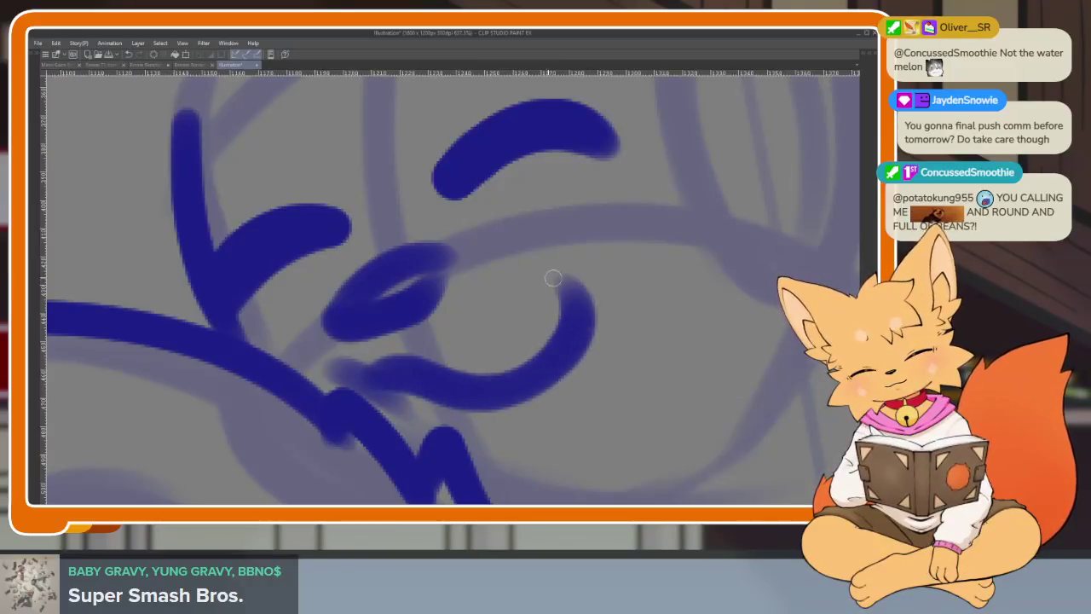
key("ctrl+z")
mouse_move(390, 388)
left_mouse_down()
mouse_move(585, 293)
mouse_move(567, 281)
left_mouse_up()
scroll(624, 329, "down", 5)
scroll(618, 360, "up", 2)
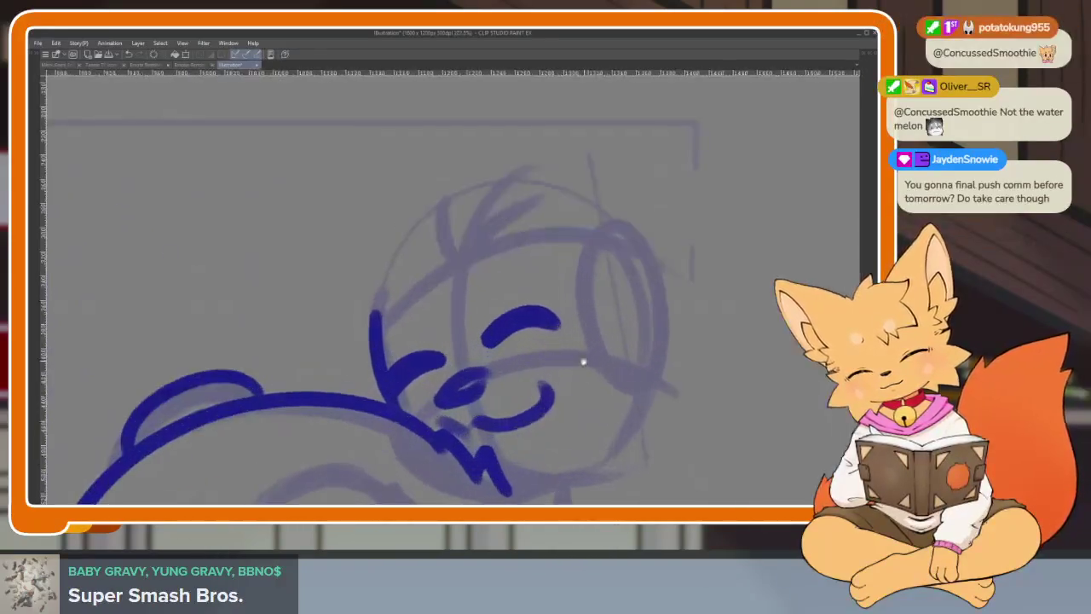
Ink both ears with inner-ear curve, the head's outer side, and a short right cheek stroke
mouse_move(504, 243)
left_mouse_down()
mouse_move(435, 230)
mouse_move(295, 282)
mouse_move(332, 356)
mouse_move(422, 367)
left_mouse_up()
mouse_move(522, 232)
left_mouse_down()
mouse_move(713, 158)
mouse_move(716, 223)
mouse_move(631, 414)
left_mouse_up()
mouse_move(425, 274)
left_mouse_down()
mouse_move(347, 279)
mouse_move(232, 358)
mouse_move(341, 460)
left_mouse_up()
mouse_move(597, 402)
left_mouse_down()
mouse_move(558, 319)
mouse_move(545, 326)
left_mouse_up()
left_click_drag(627, 241, 565, 274)
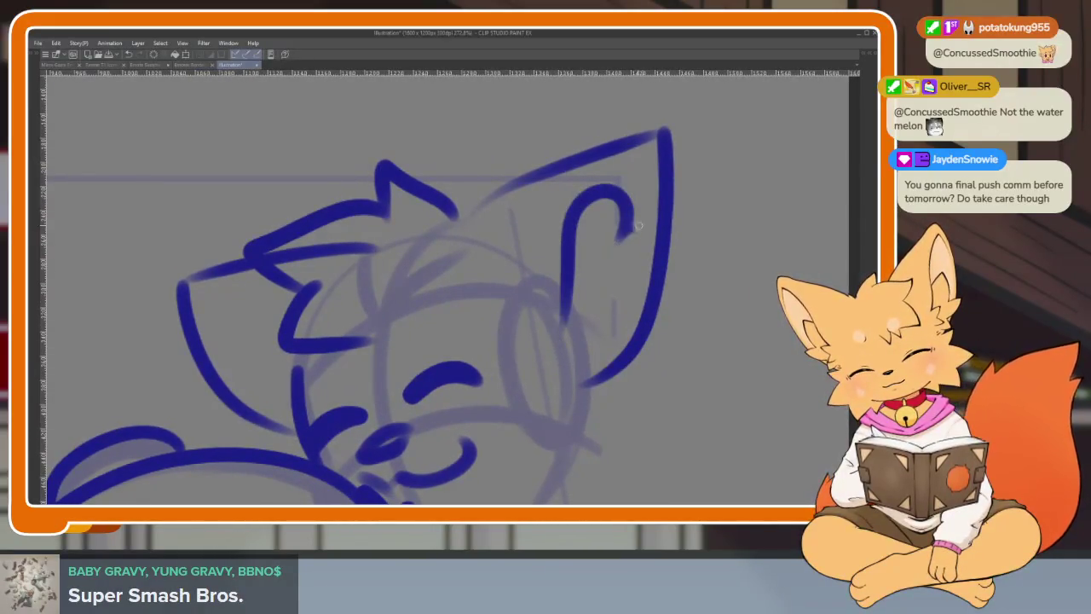
left_click_drag(635, 224, 576, 330)
mouse_move(568, 389)
left_mouse_down()
mouse_move(572, 332)
mouse_move(599, 365)
left_mouse_up()
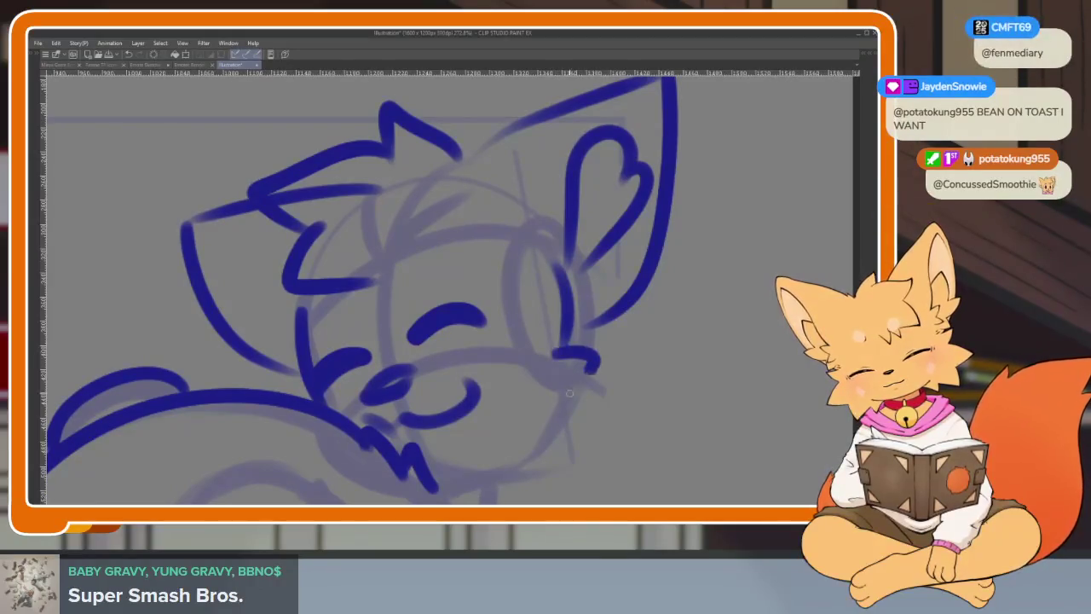
Pan and zoom the canvas to check the inked head and body against the sketch
mouse_move(507, 474)
left_mouse_down()
mouse_move(515, 376)
mouse_move(511, 391)
left_mouse_up()
scroll(482, 376, "down", 3)
scroll(572, 377, "up", 3)
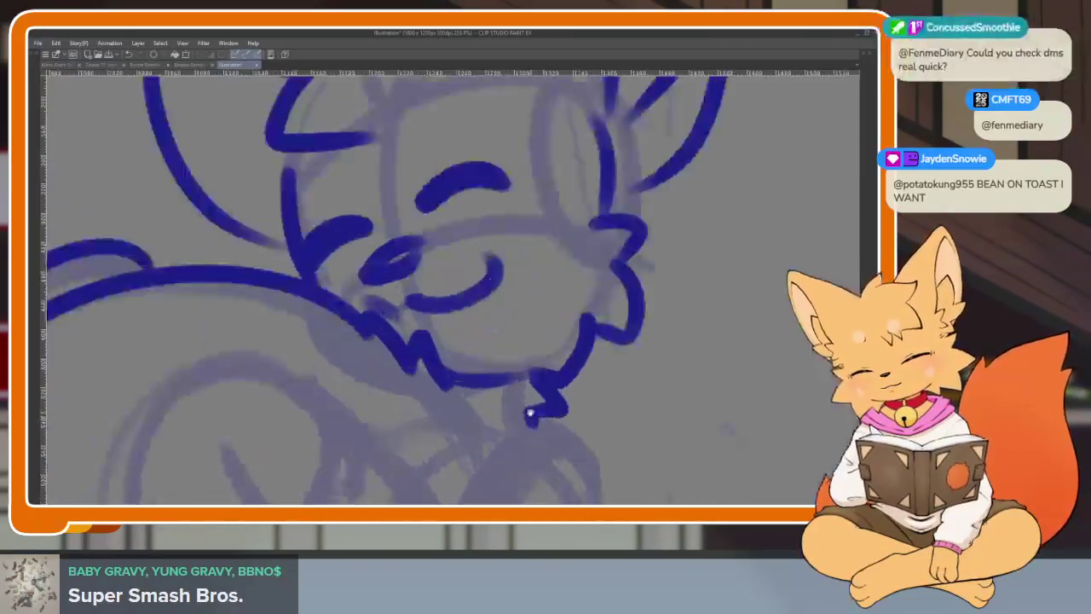
scroll(546, 392, "down", 2)
mouse_move(553, 383)
left_mouse_down()
mouse_move(553, 341)
mouse_move(572, 349)
mouse_move(511, 375)
left_mouse_up()
scroll(552, 358, "up", 2)
scroll(561, 357, "up", 1)
scroll(555, 372, "down", 1)
scroll(550, 382, "down", 1)
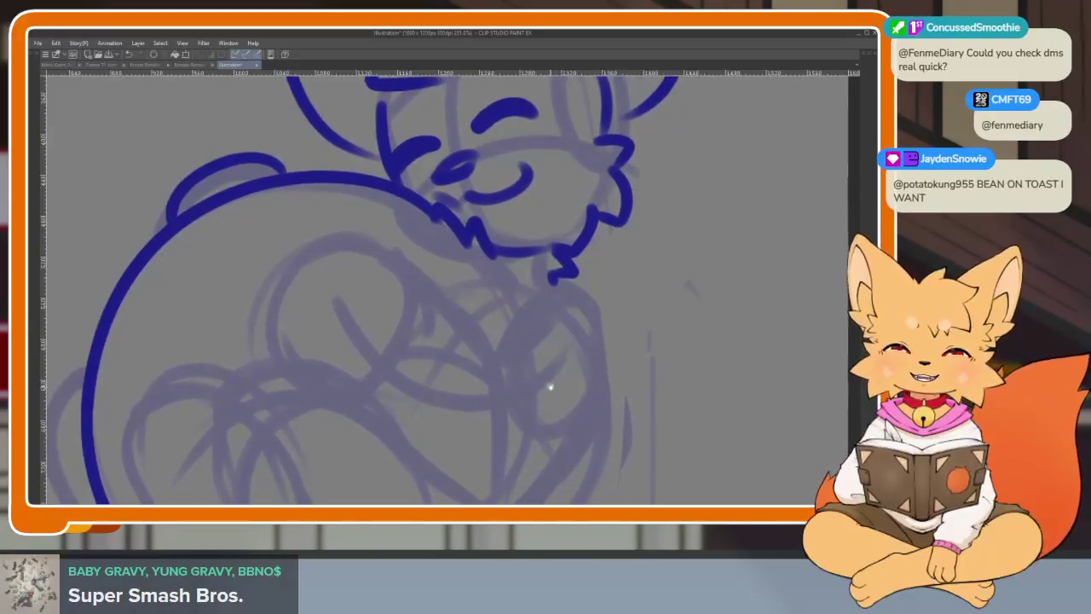
scroll(524, 390, "down", 2)
scroll(532, 388, "up", 2)
scroll(532, 388, "down", 1)
scroll(554, 380, "up", 1)
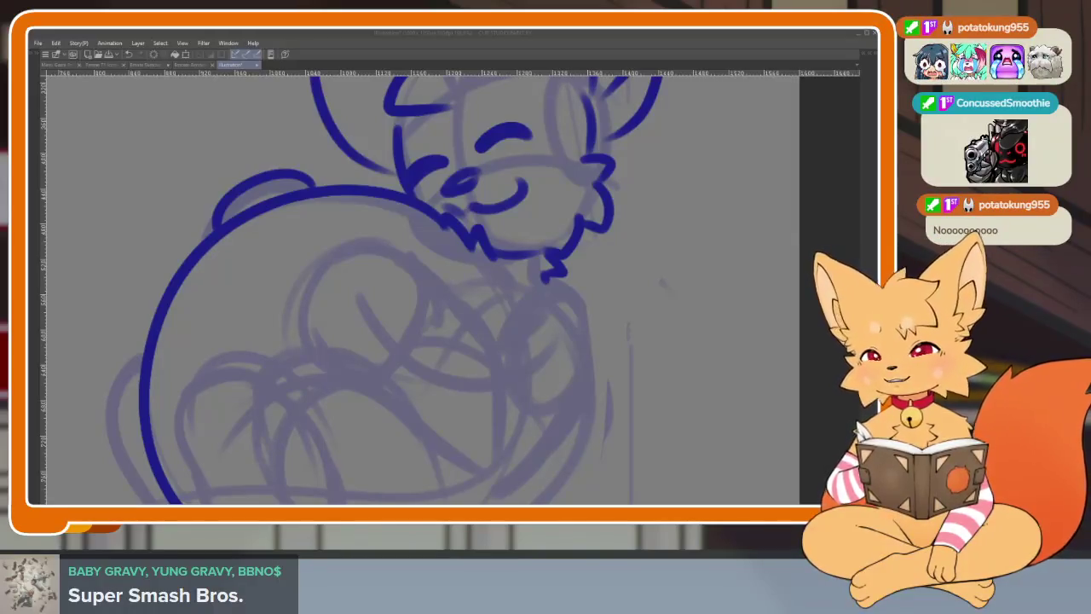
Outline the fox's paw on the belly and draw the toe beans inside it
scroll(514, 327, "down", 5)
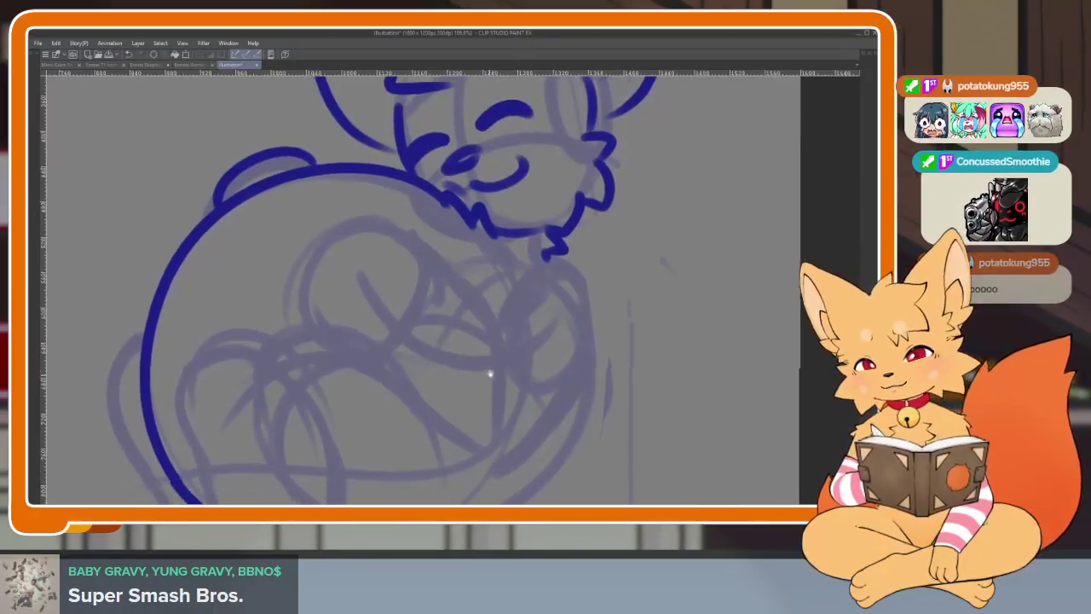
scroll(463, 381, "up", 2)
scroll(395, 398, "up", 2)
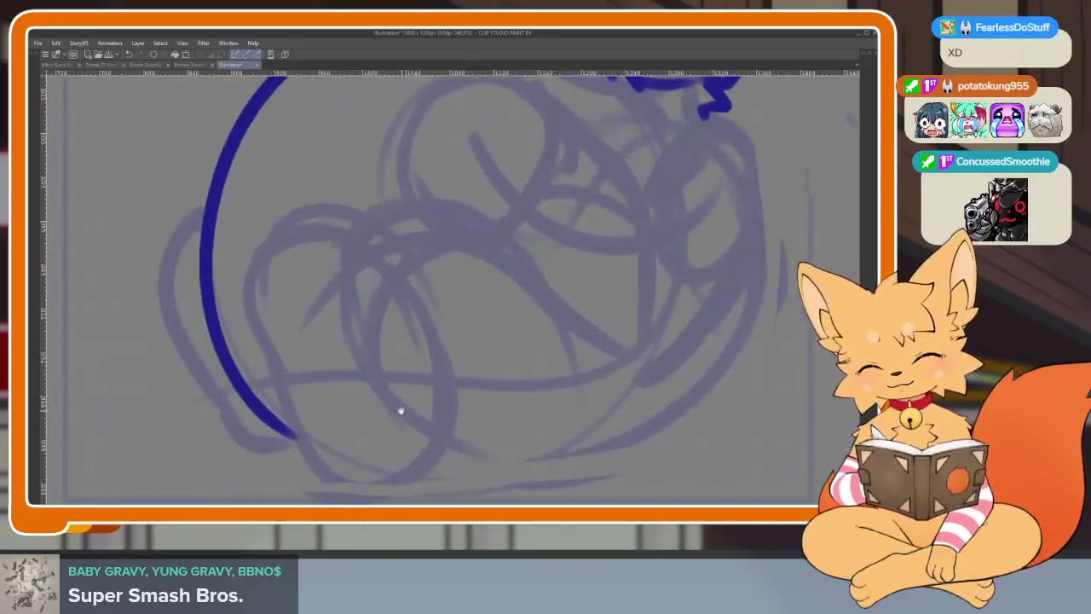
scroll(401, 410, "up", 1)
mouse_move(426, 252)
left_mouse_down()
mouse_move(316, 182)
mouse_move(231, 219)
mouse_move(226, 337)
mouse_move(283, 338)
mouse_move(256, 367)
mouse_move(373, 456)
left_mouse_up()
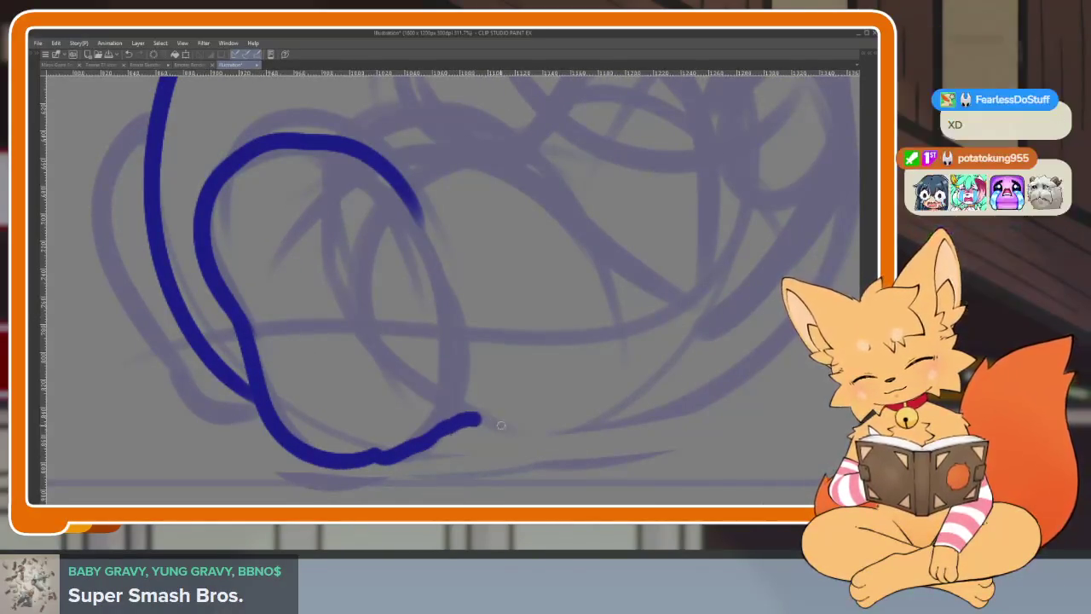
left_click_drag(465, 419, 653, 383)
mouse_move(354, 203)
left_mouse_down()
mouse_move(283, 193)
mouse_move(294, 281)
left_mouse_up()
mouse_move(256, 191)
left_mouse_down()
mouse_move(247, 294)
mouse_move(275, 294)
left_mouse_up()
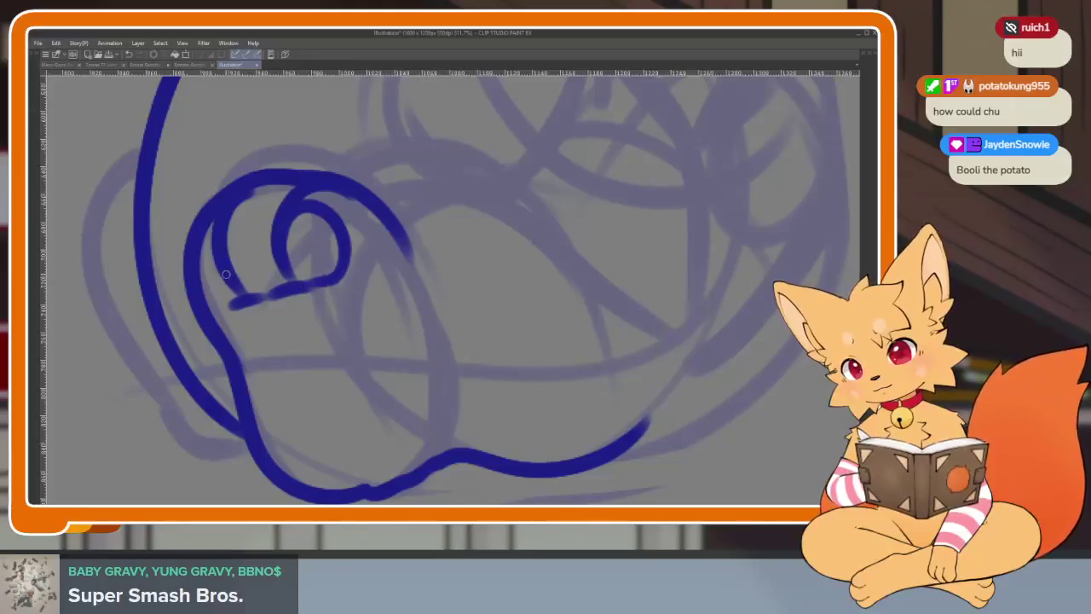
left_click_drag(226, 274, 281, 281)
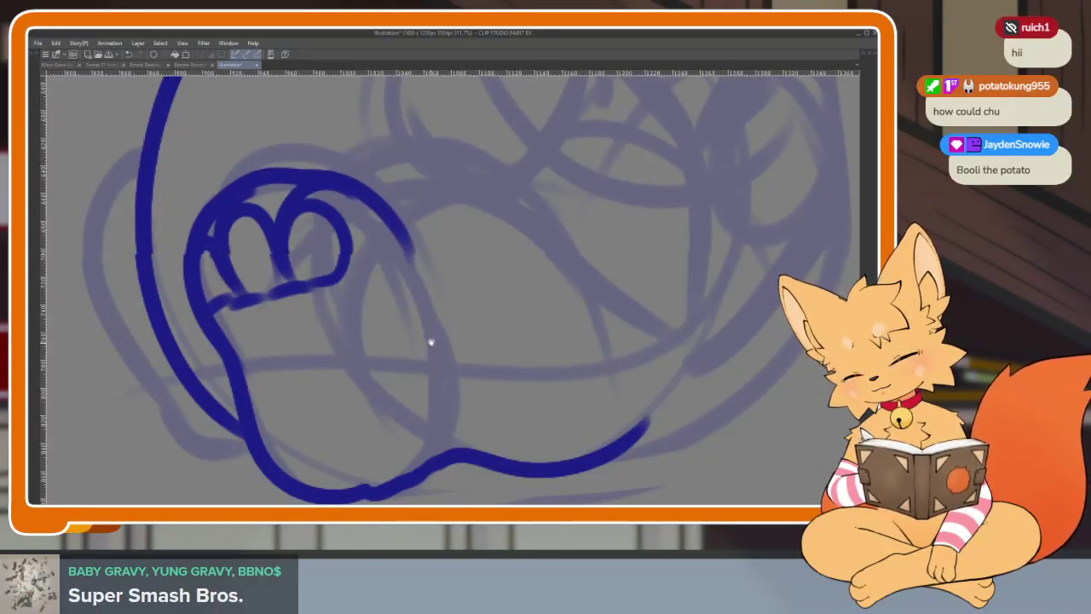
Replace the misplaced small arc with the large main paw pad
scroll(429, 343, "down", 1)
key("ctrl+z")
left_click_drag(237, 346, 313, 398)
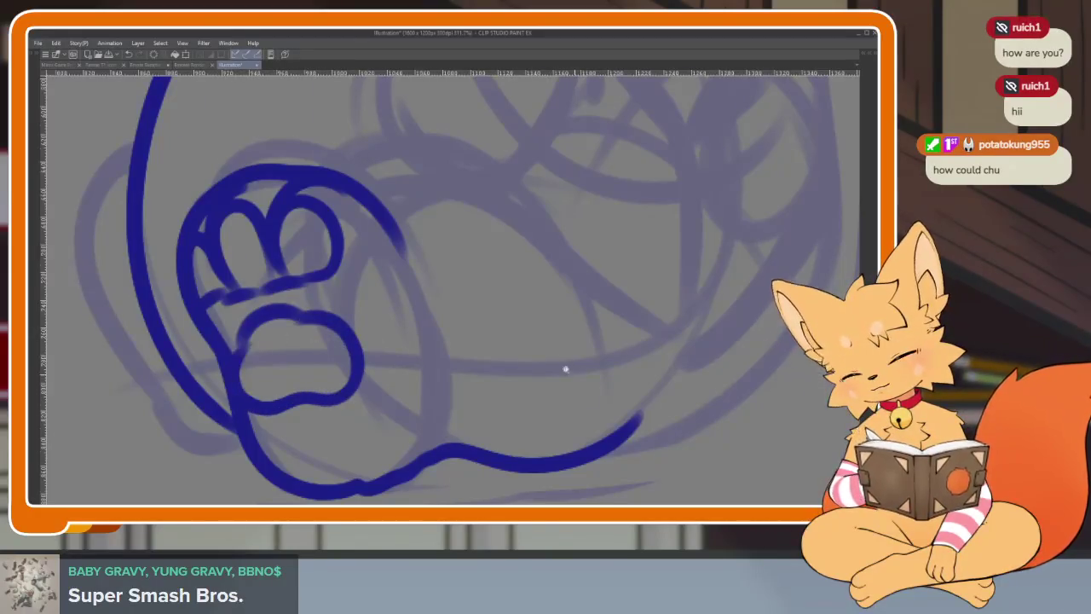
scroll(575, 375, "down", 3)
scroll(558, 392, "up", 5)
scroll(563, 392, "down", 4)
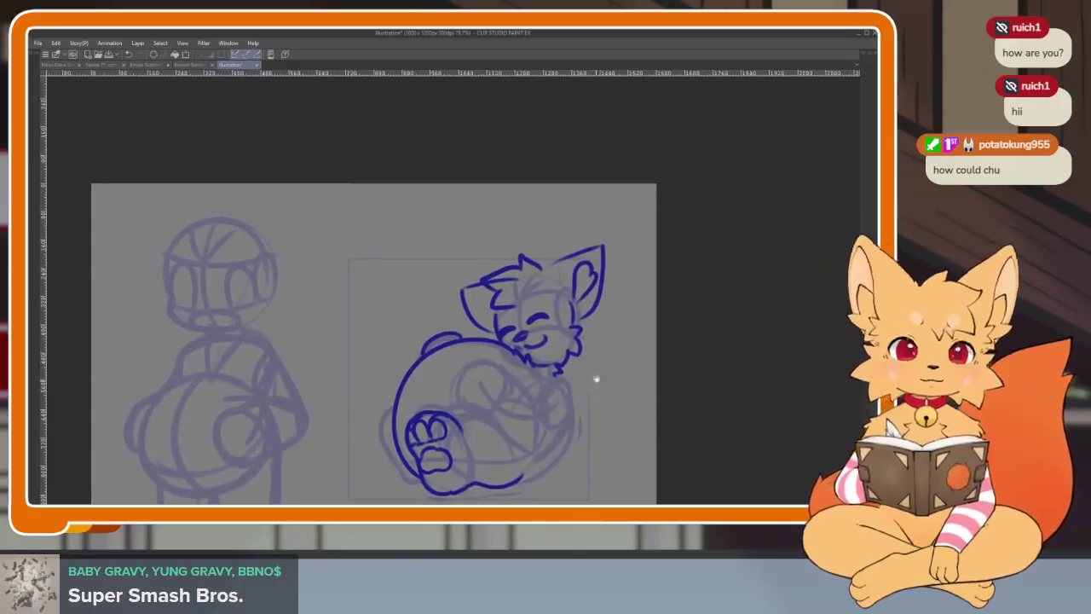
scroll(595, 384, "up", 2)
scroll(580, 358, "up", 1)
scroll(555, 344, "down", 3)
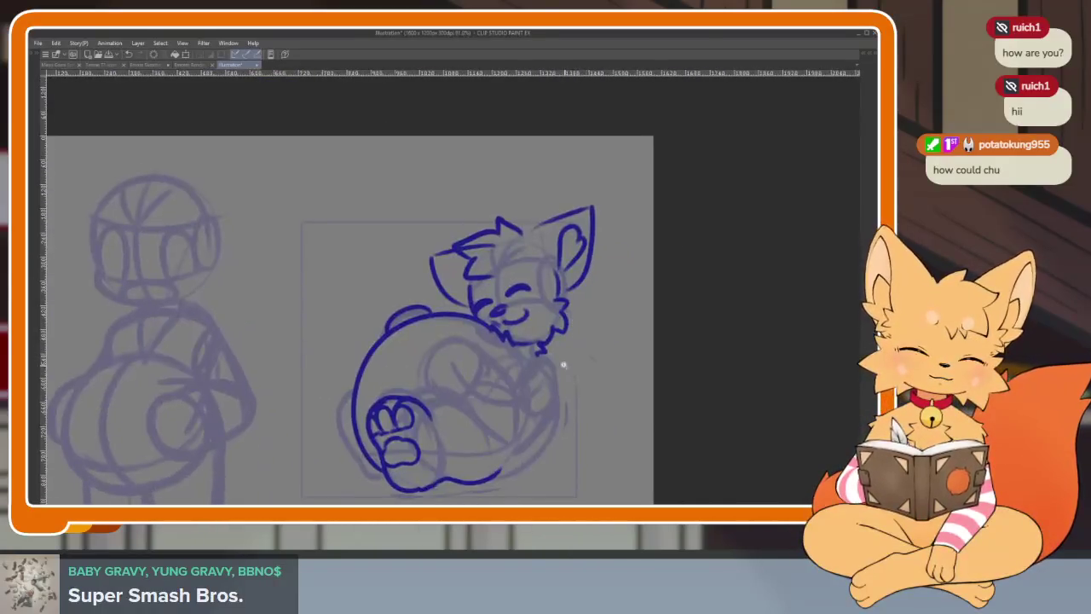
scroll(565, 367, "up", 2)
scroll(565, 367, "up", 2)
scroll(565, 366, "up", 1)
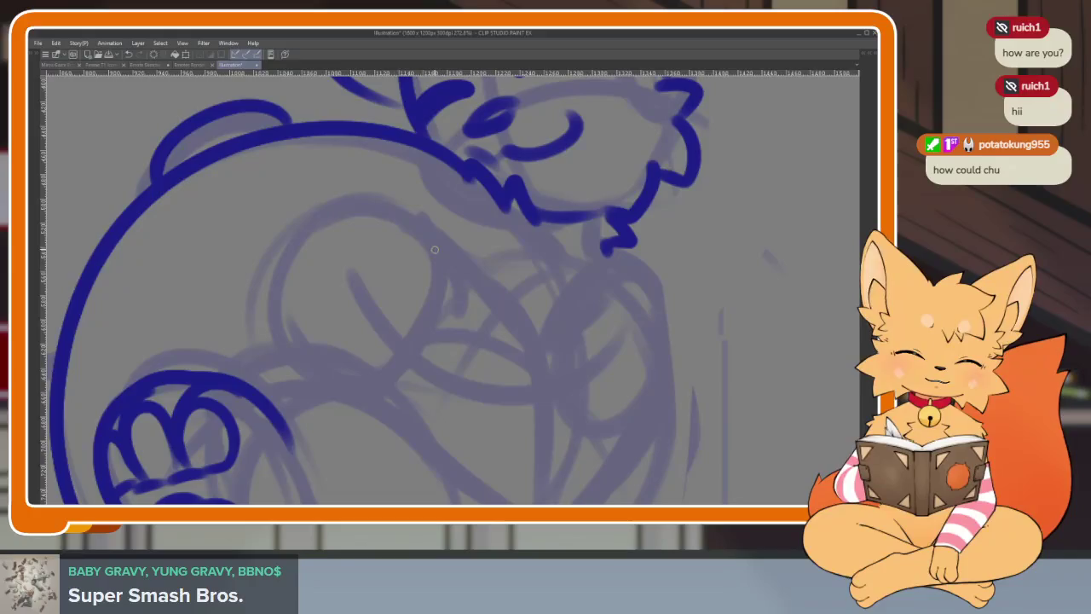
Ink the arm curving over the belly into a bend, plus a long curve down the right side
left_click_drag(416, 220, 362, 377)
left_click_drag(424, 222, 482, 273)
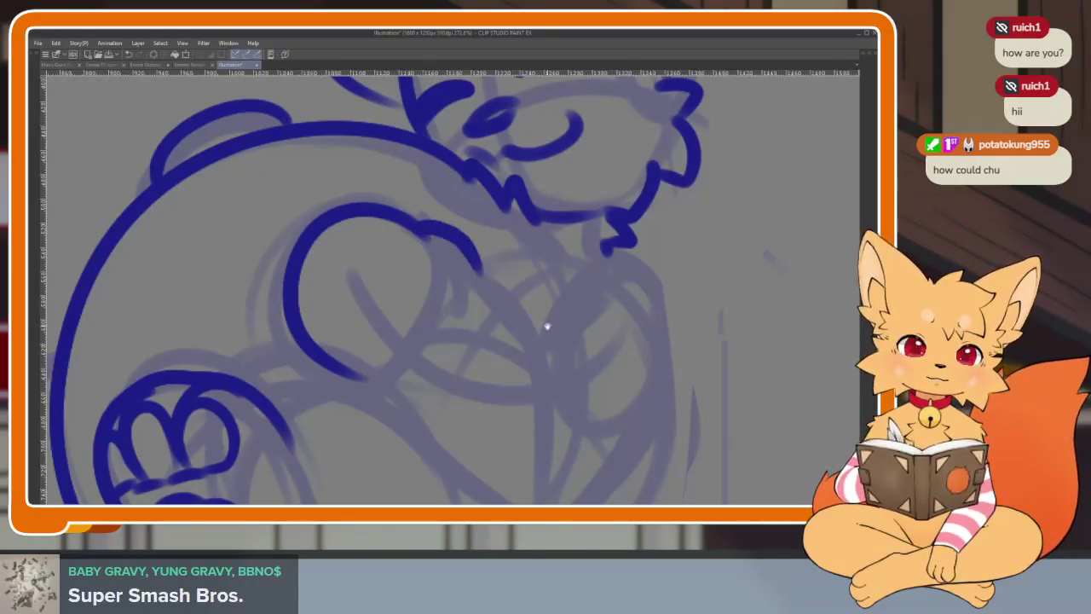
left_click_drag(532, 326, 521, 287)
left_click_drag(471, 234, 516, 282)
left_click_drag(538, 324, 575, 236)
left_click_drag(668, 279, 666, 210)
mouse_move(621, 162)
left_mouse_down()
mouse_move(638, 232)
mouse_move(607, 341)
mouse_move(518, 407)
left_mouse_up()
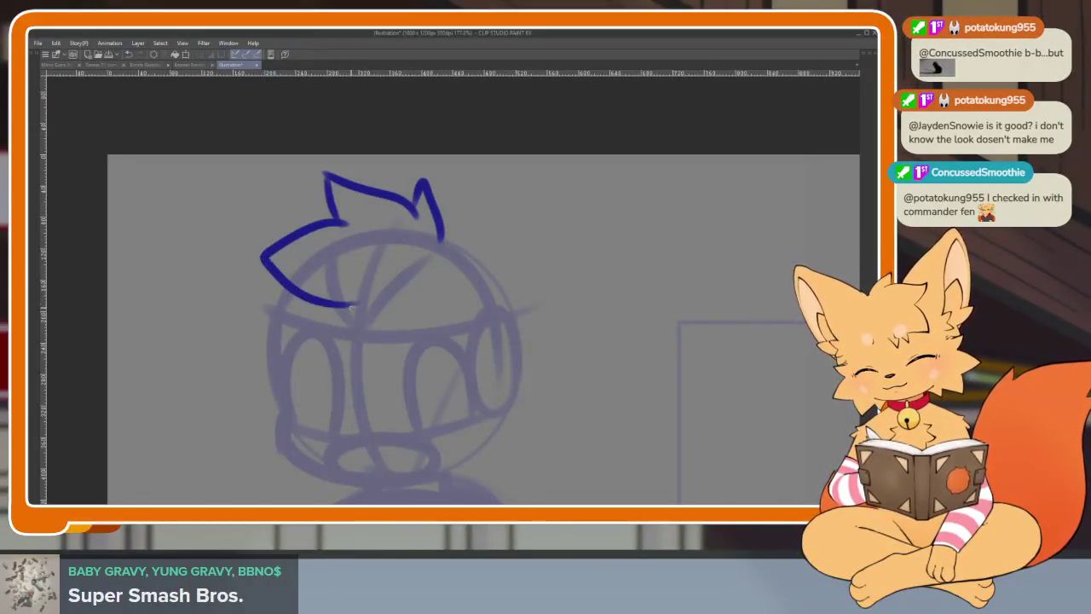
Add hair spikes, both big ear outlines and a small nose curl on the left figure
mouse_move(426, 242)
left_mouse_down()
mouse_move(454, 223)
mouse_move(600, 184)
mouse_move(588, 311)
mouse_move(503, 375)
left_mouse_up()
mouse_move(234, 179)
left_mouse_down()
mouse_move(337, 229)
mouse_move(248, 366)
left_mouse_up()
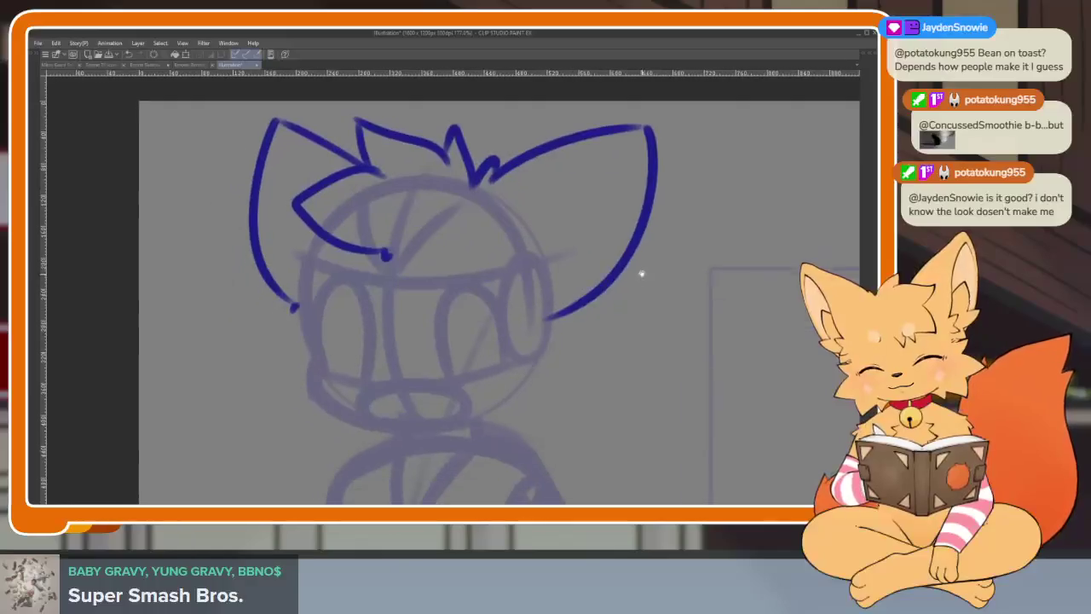
left_click_drag(301, 292, 311, 381)
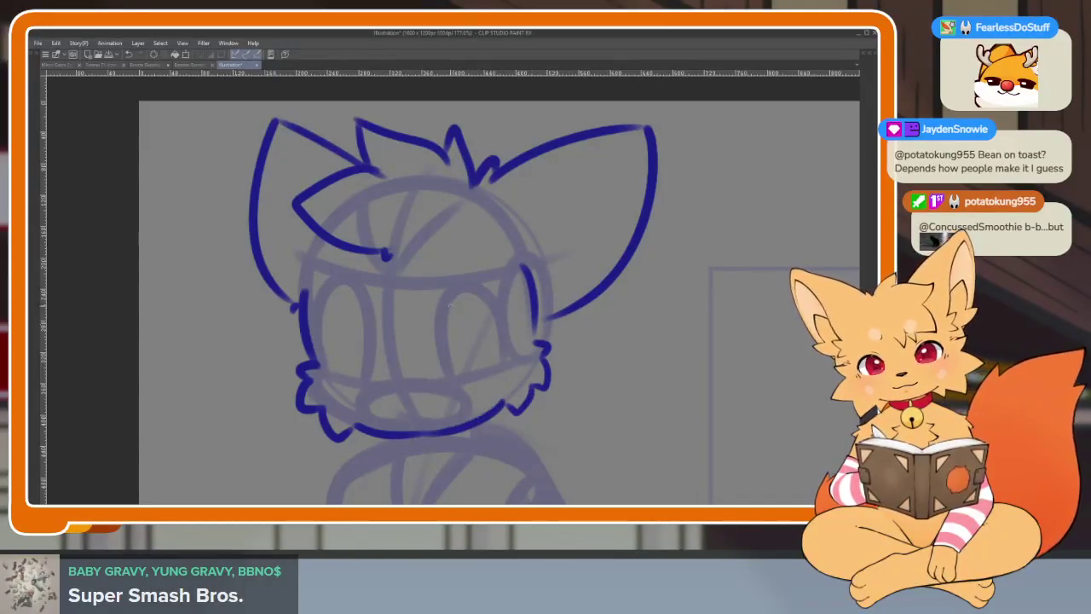
scroll(443, 314, "up", 5)
mouse_move(427, 349)
left_mouse_down()
mouse_move(351, 362)
mouse_move(401, 374)
left_mouse_up()
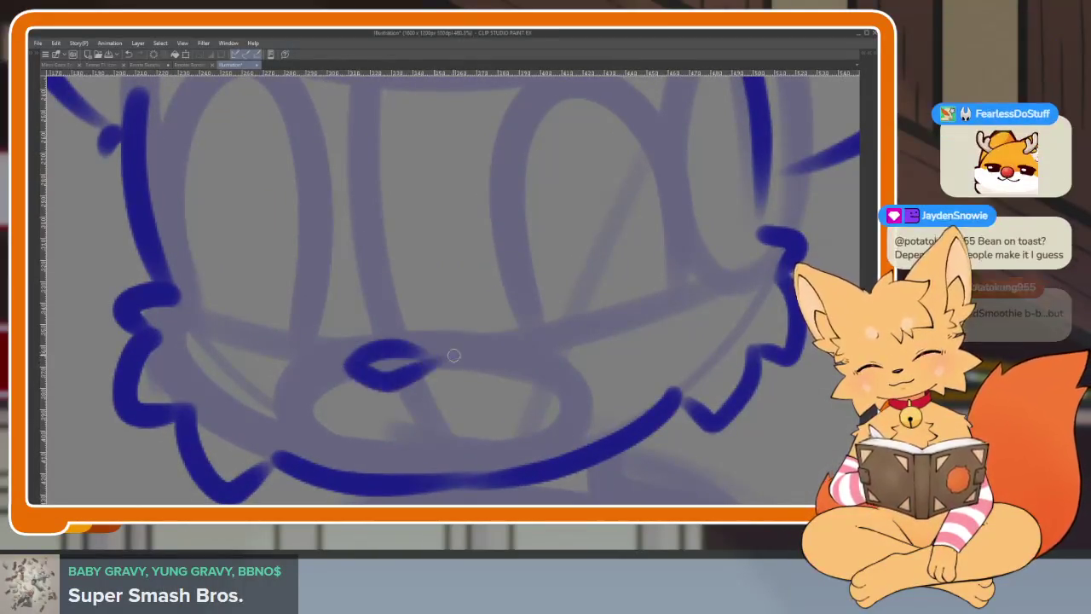
Ink the right and left closed crescent eyes, undoing strokes that come out wrong
scroll(443, 358, "up", 2)
scroll(628, 361, "up", 2)
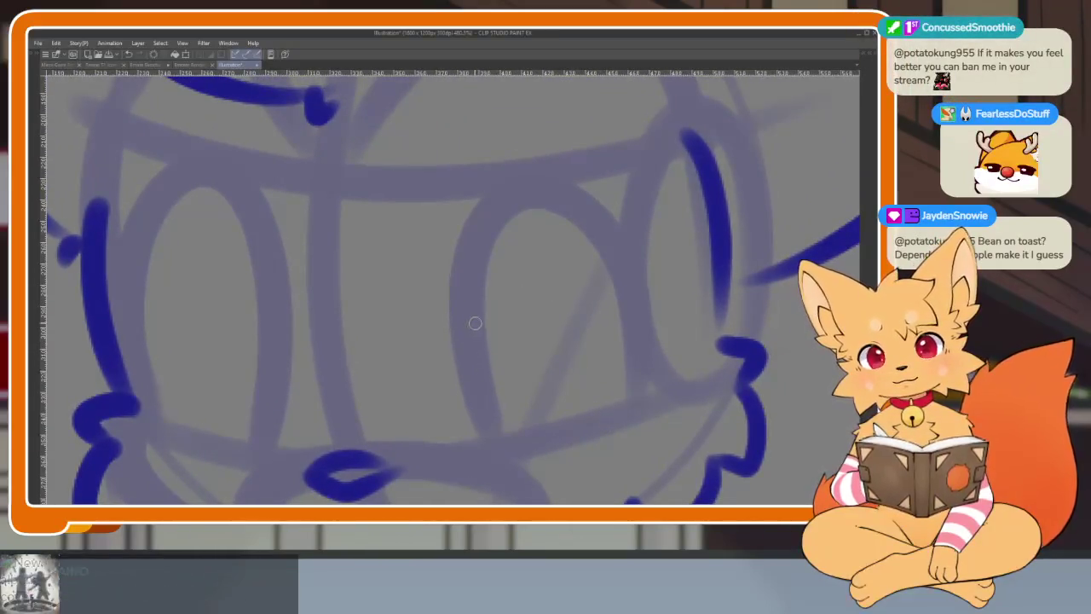
mouse_move(659, 345)
left_mouse_down()
mouse_move(601, 313)
mouse_move(483, 380)
left_mouse_up()
mouse_move(588, 296)
left_mouse_down()
mouse_move(480, 366)
mouse_move(560, 309)
left_mouse_up()
scroll(650, 310, "left", 2)
scroll(253, 310, "left", 1)
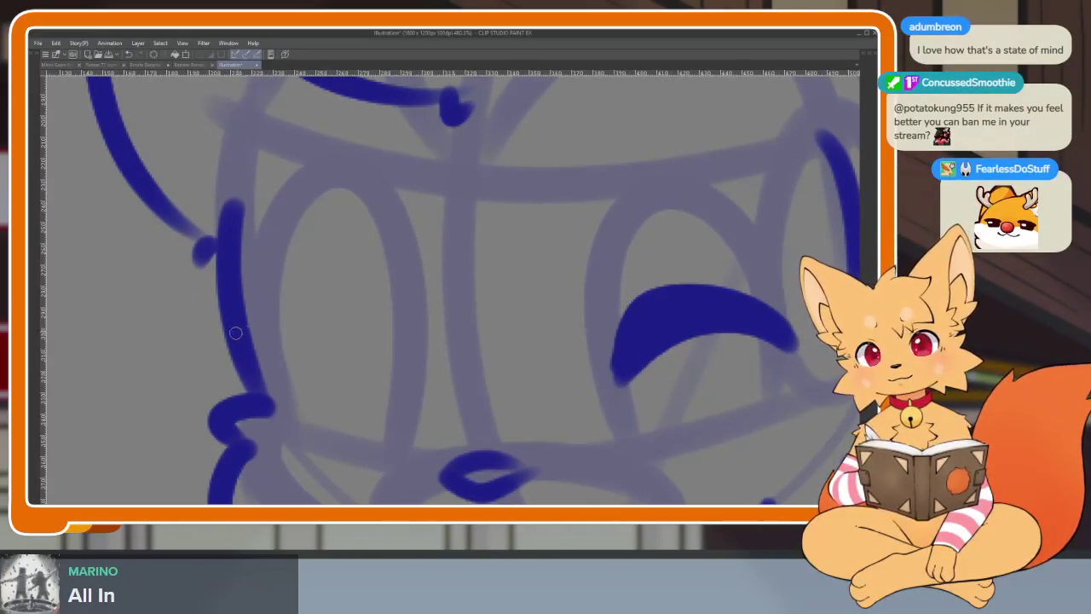
key("ctrl+z")
key("ctrl+z")
key("ctrl+z")
key("ctrl+z")
scroll(683, 332, "right", 2)
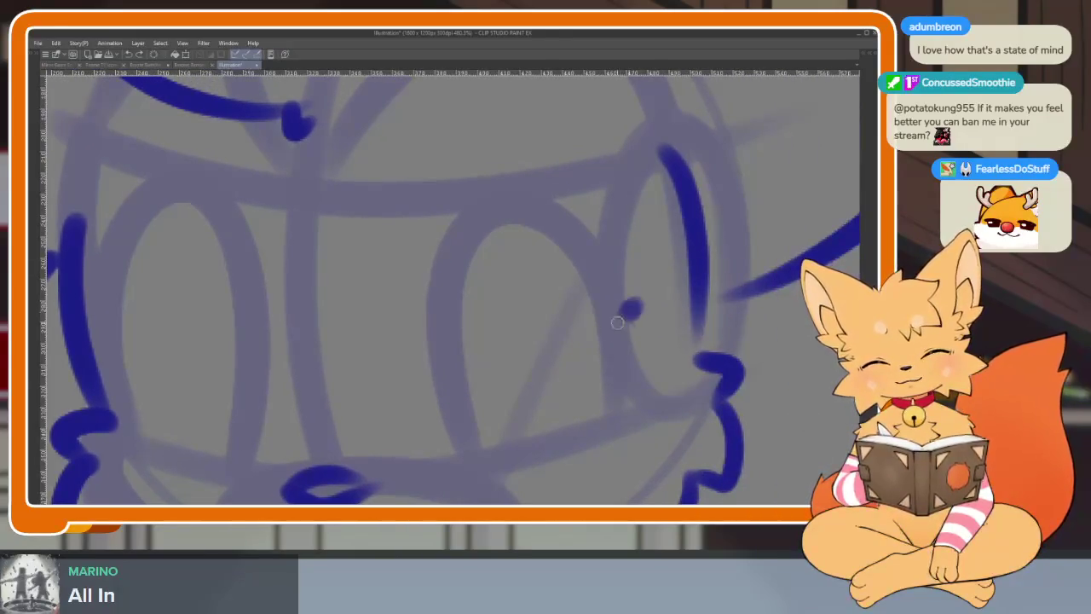
left_click_drag(622, 318, 446, 397)
left_click_drag(629, 303, 502, 370)
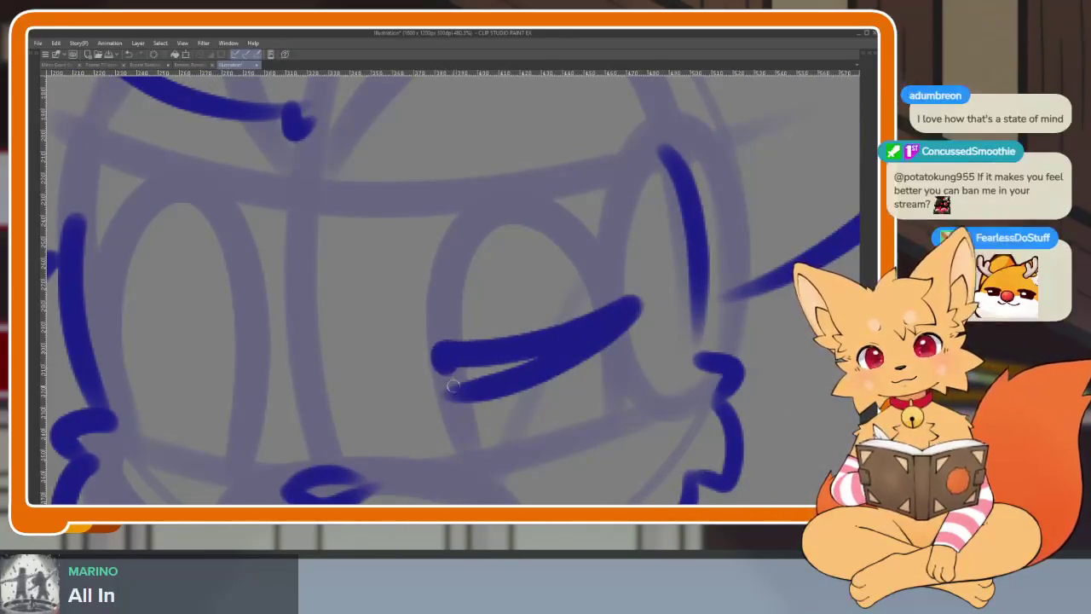
mouse_move(74, 314)
left_mouse_down()
mouse_move(176, 373)
mouse_move(252, 384)
mouse_move(177, 339)
mouse_move(256, 369)
left_mouse_up()
key("ctrl+z")
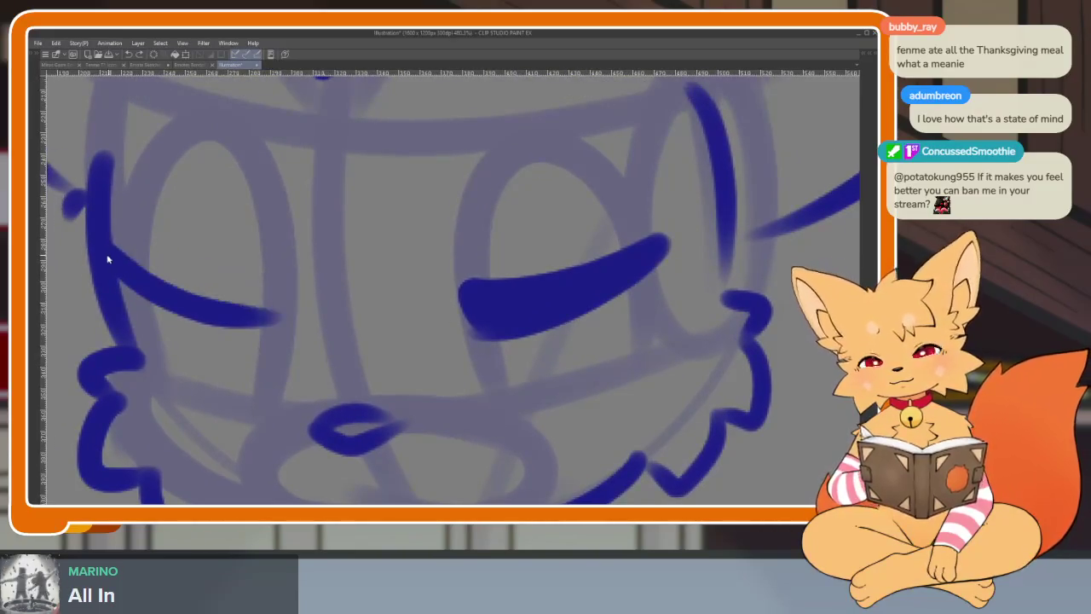
Undo the failed attempt and redraw the left eye as a thick crescent
key("ctrl+z")
left_click_drag(113, 259, 297, 345)
mouse_move(113, 256)
left_mouse_down()
mouse_move(293, 310)
mouse_move(255, 328)
left_mouse_up()
Ink the smiling mouth curve with a tiny fang below it
scroll(485, 333, "down", 2)
mouse_move(283, 402)
left_mouse_down()
mouse_move(345, 439)
mouse_move(469, 431)
mouse_move(528, 376)
left_mouse_up()
scroll(533, 379, "up", 5)
scroll(538, 383, "up", 3)
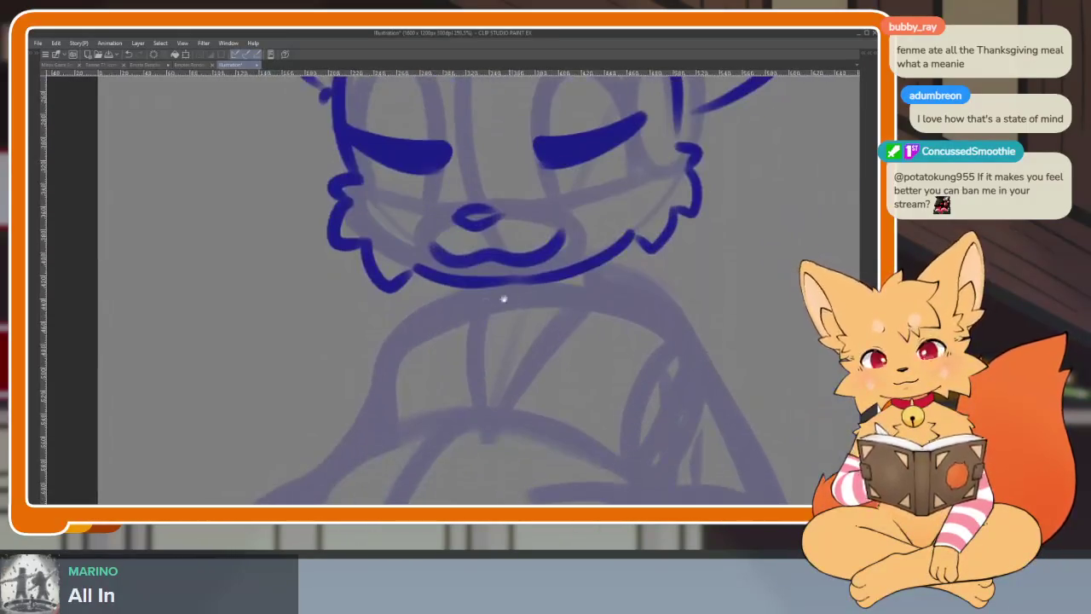
left_click_drag(576, 271, 573, 288)
Replace a discarded diagonal jaw stroke with a V-shaped chin below the mouth
scroll(614, 333, "down", 4)
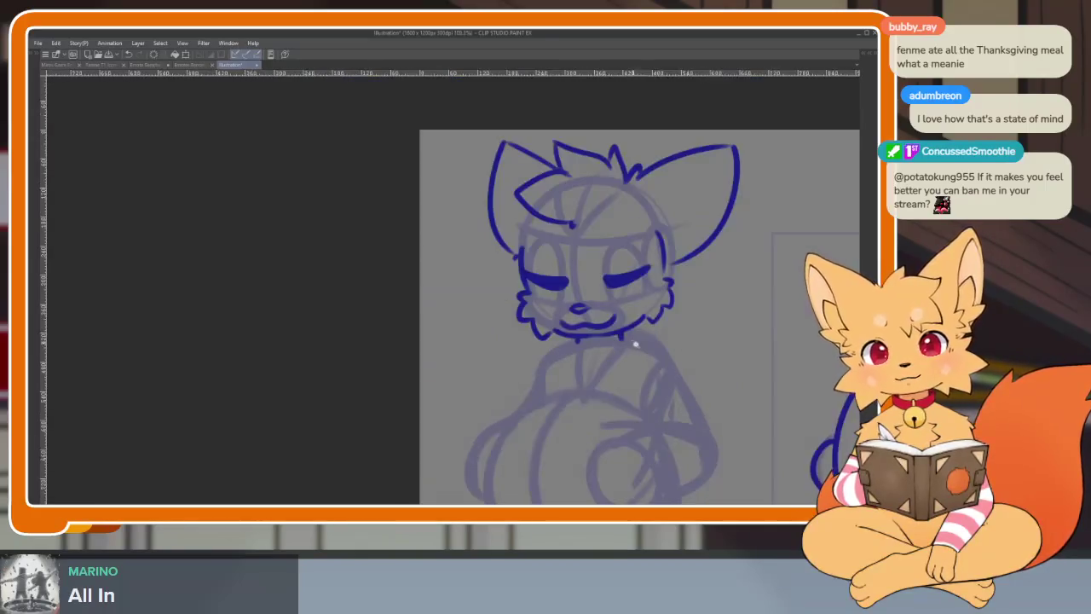
scroll(605, 388, "up", 3)
scroll(602, 397, "up", 2)
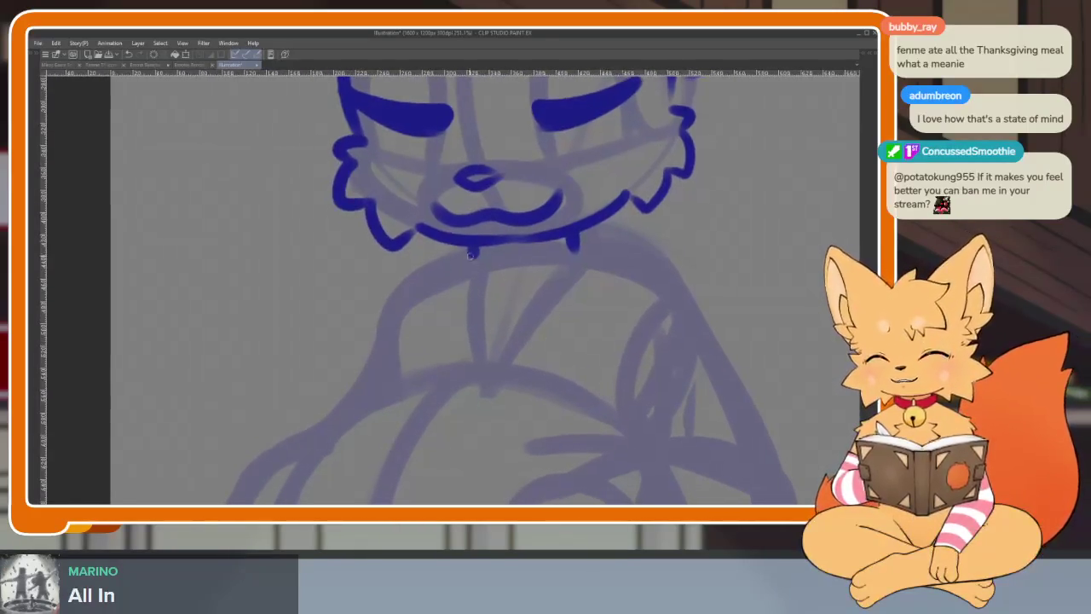
left_click_drag(411, 235, 501, 297)
key("ctrl+z")
mouse_move(440, 247)
left_mouse_down()
mouse_move(529, 315)
mouse_move(615, 226)
left_mouse_up()
Draw the paw against the cheek, the chin bottom outline and a shoulder tuft
left_click_drag(689, 236, 643, 276)
mouse_move(621, 212)
left_mouse_down()
mouse_move(687, 268)
mouse_move(652, 351)
mouse_move(535, 361)
left_mouse_up()
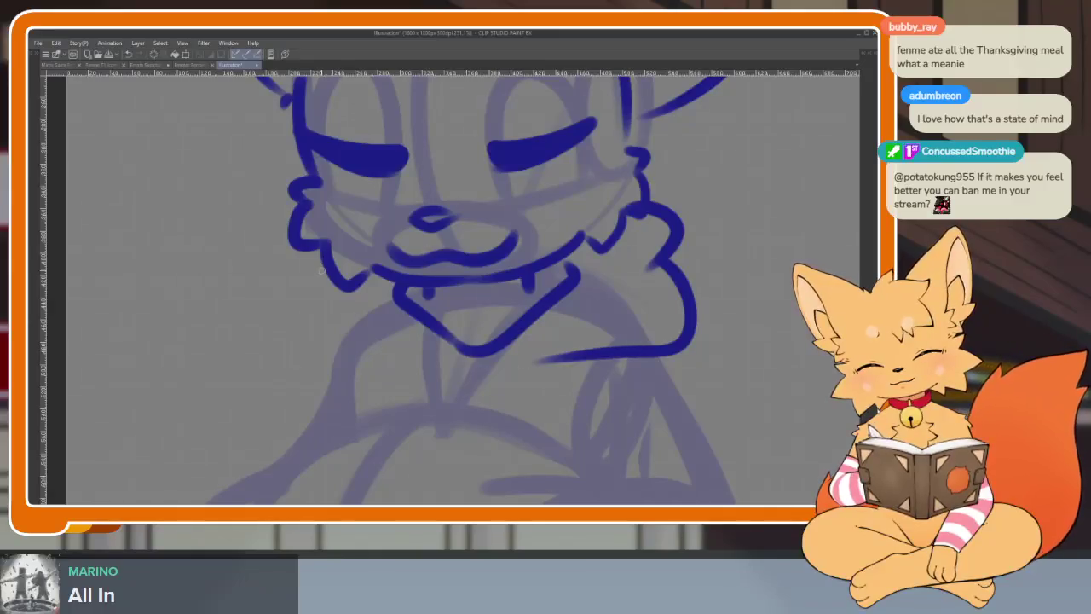
left_click_drag(317, 342, 456, 364)
mouse_move(311, 423)
left_mouse_down()
mouse_move(282, 325)
mouse_move(533, 397)
left_mouse_up()
left_click_drag(259, 377, 266, 335)
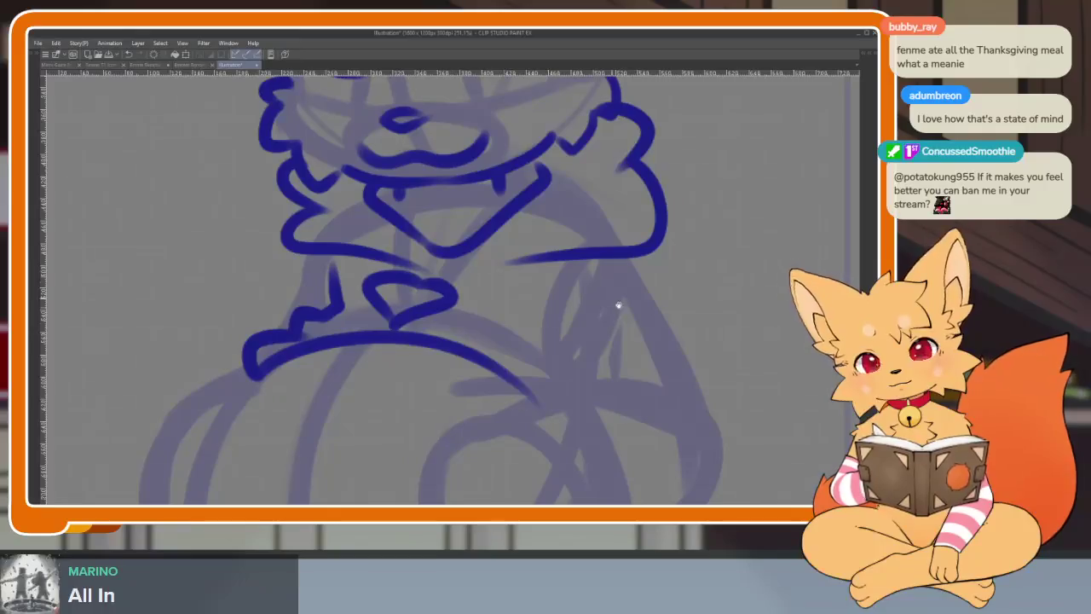
Add a small chest mark and a thickened curve arching down the body's side
scroll(589, 279, "down", 2)
left_click_drag(467, 262, 452, 342)
scroll(555, 281, "down", 1)
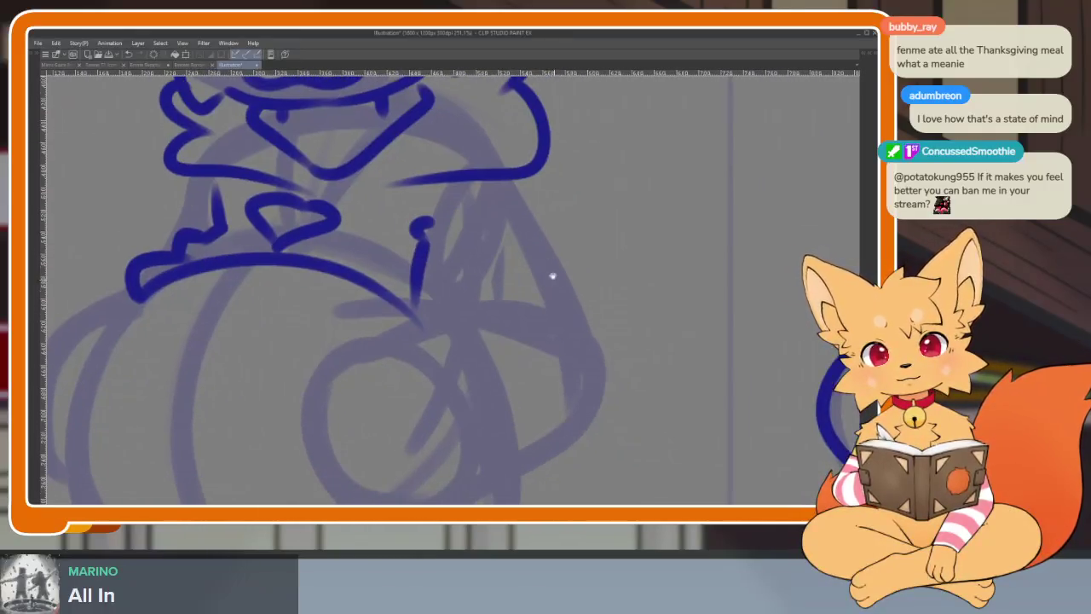
scroll(504, 178, "down", 1)
left_click_drag(416, 309, 488, 459)
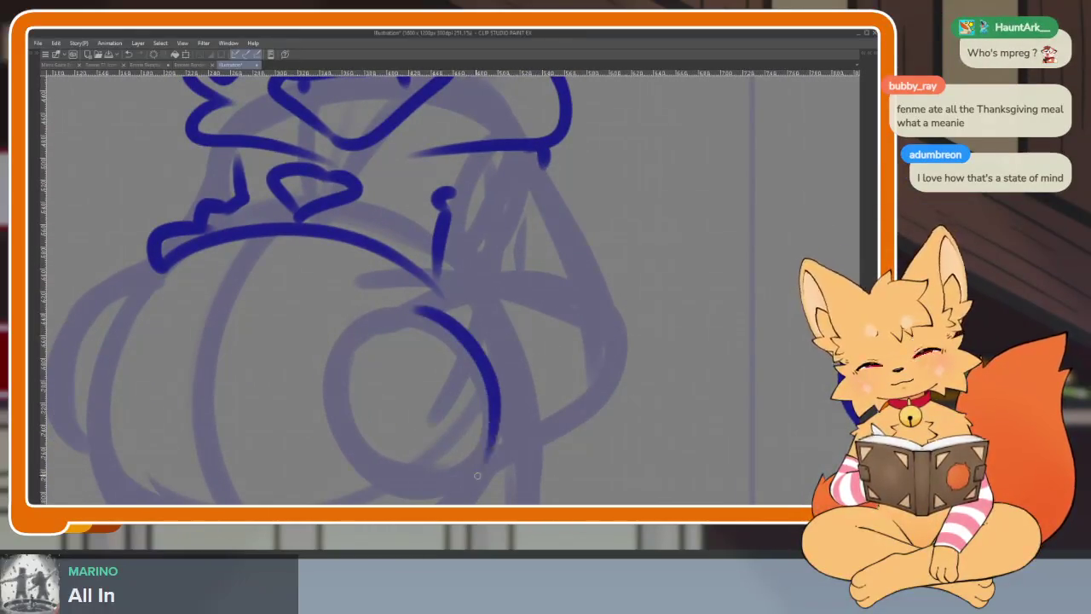
left_click_drag(445, 296, 501, 430)
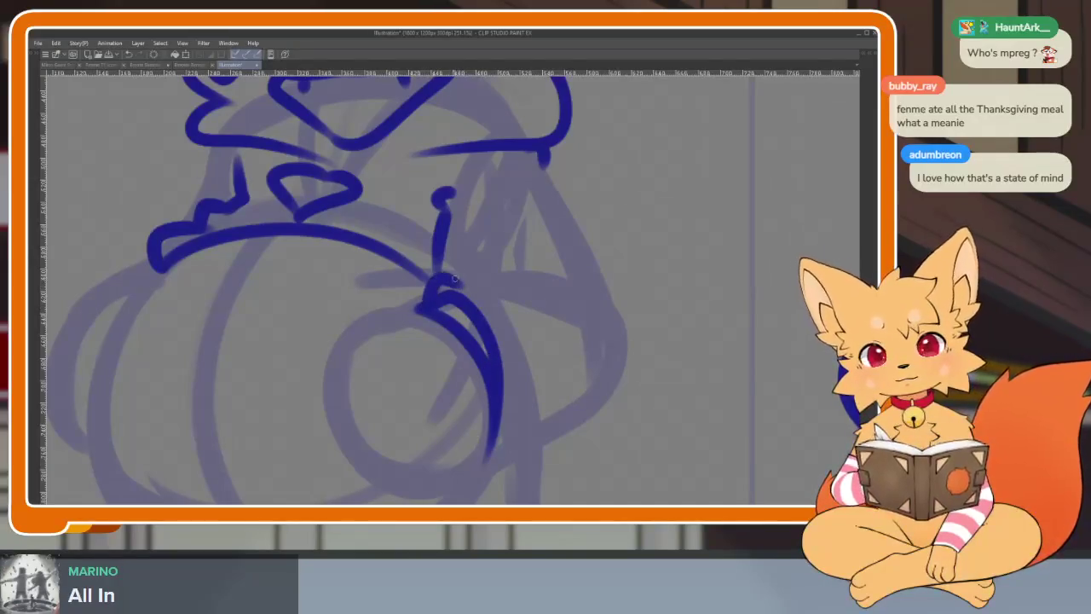
left_click_drag(454, 279, 536, 275)
Ink the round belly outline on its right, left and bottom edges in dark blue
mouse_move(550, 161)
left_mouse_down()
mouse_move(610, 264)
mouse_move(550, 428)
left_mouse_up()
left_click_drag(546, 373, 706, 372)
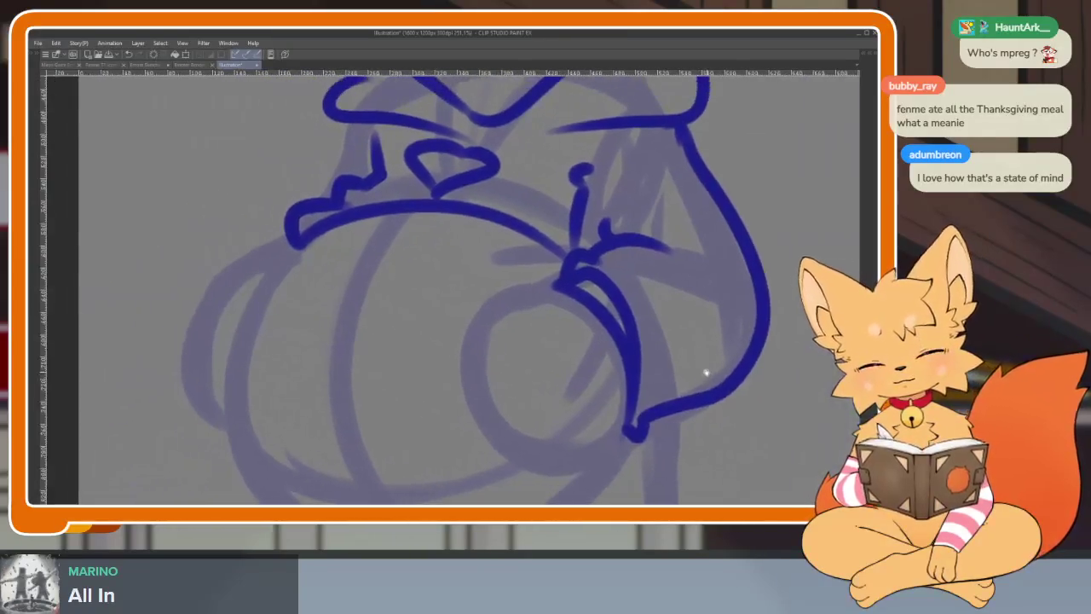
left_click_drag(318, 253, 243, 427)
left_click_drag(538, 300, 525, 155)
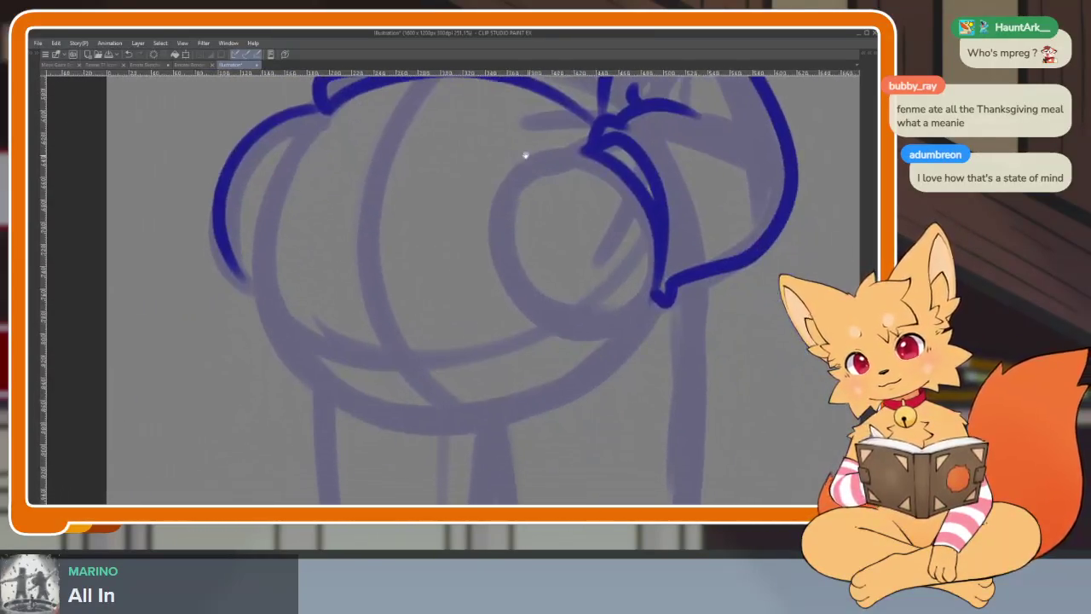
mouse_move(290, 158)
left_mouse_down()
mouse_move(316, 378)
mouse_move(490, 422)
left_mouse_up()
left_click_drag(650, 303, 495, 419)
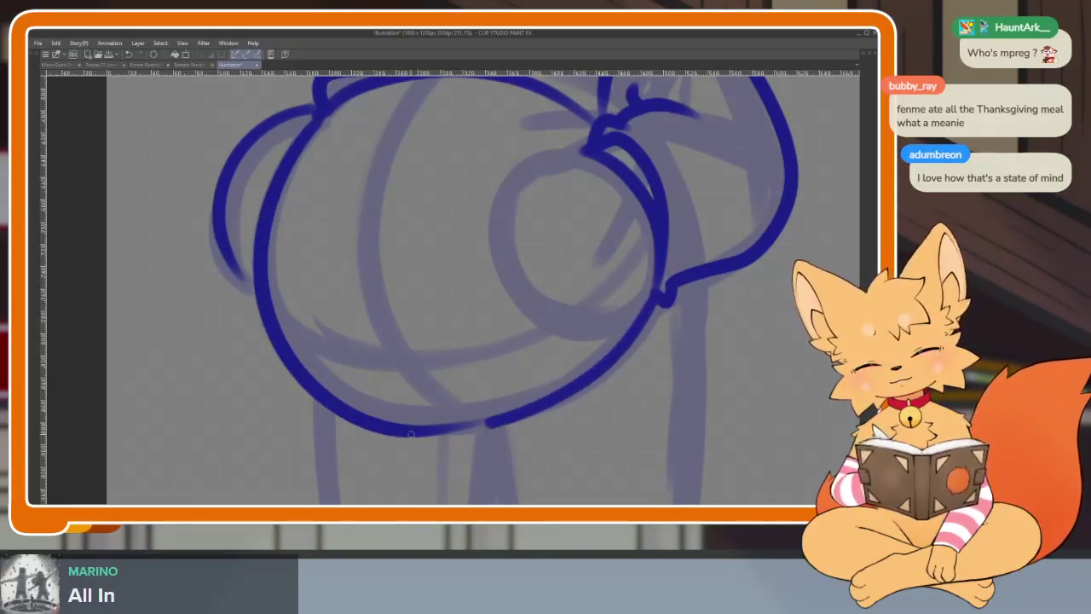
scroll(494, 300, "down", 2)
scroll(604, 370, "down", 1)
scroll(546, 401, "up", 3)
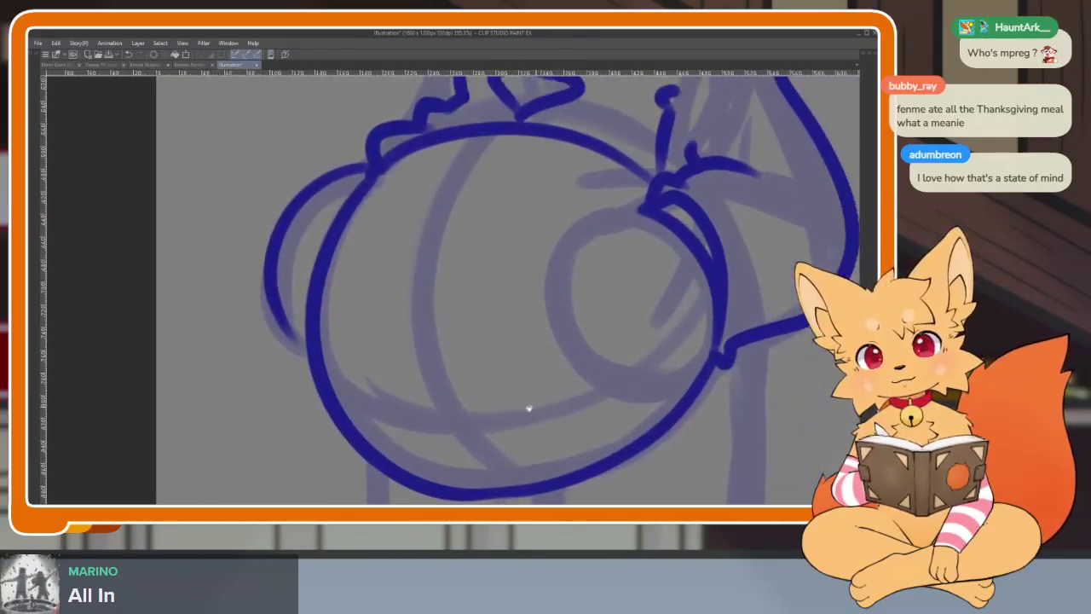
mouse_move(588, 354)
left_mouse_down()
mouse_move(544, 328)
mouse_move(524, 345)
left_mouse_up()
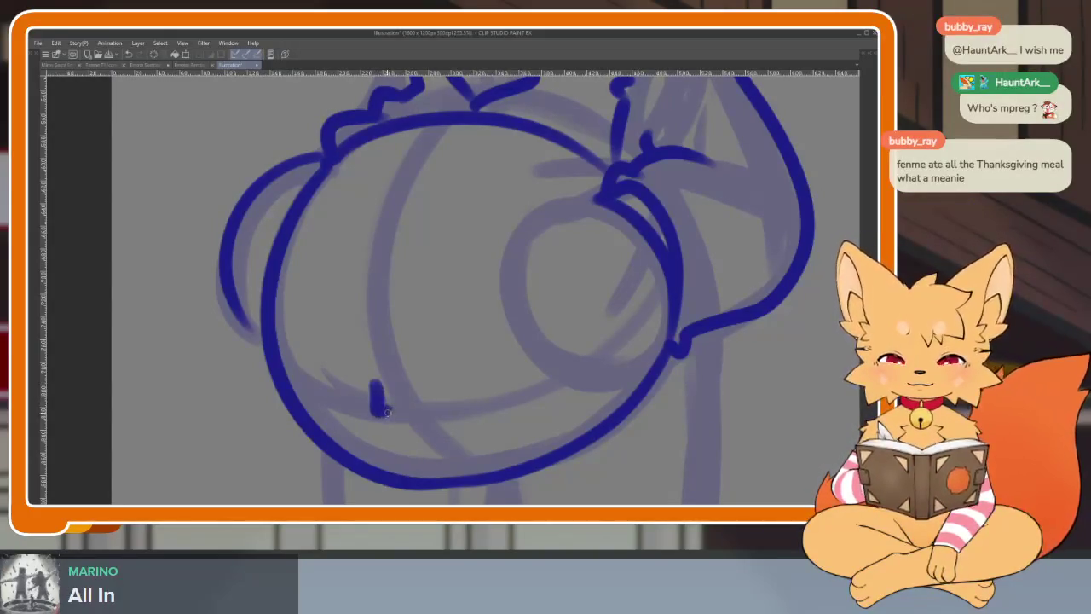
scroll(651, 350, "down", 5)
scroll(639, 370, "up", 3)
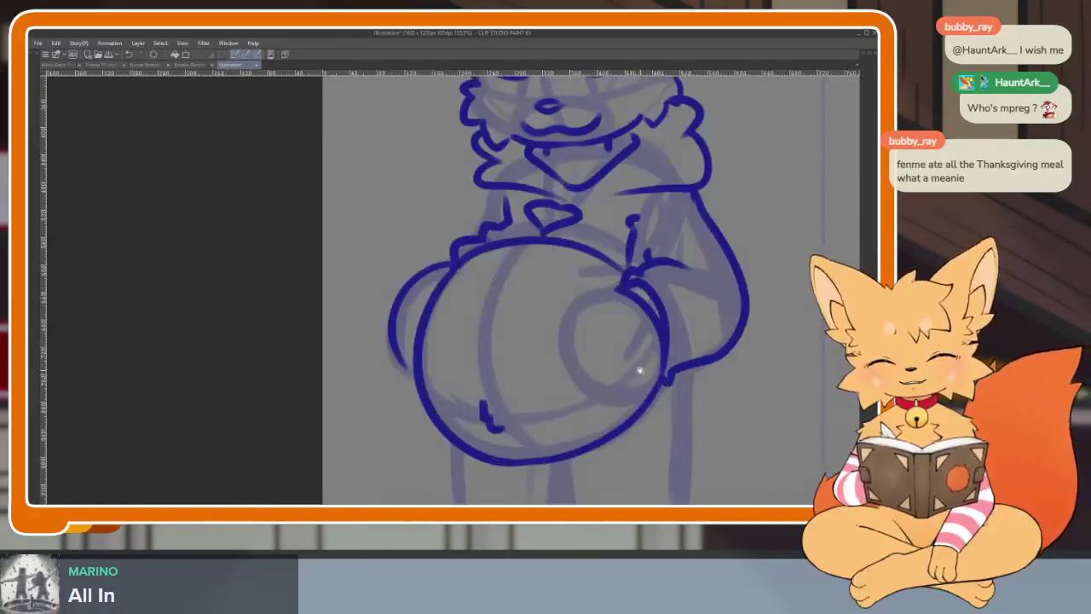
Extend the navel mark downward into a longer stroke on the belly
scroll(541, 345, "up", 1)
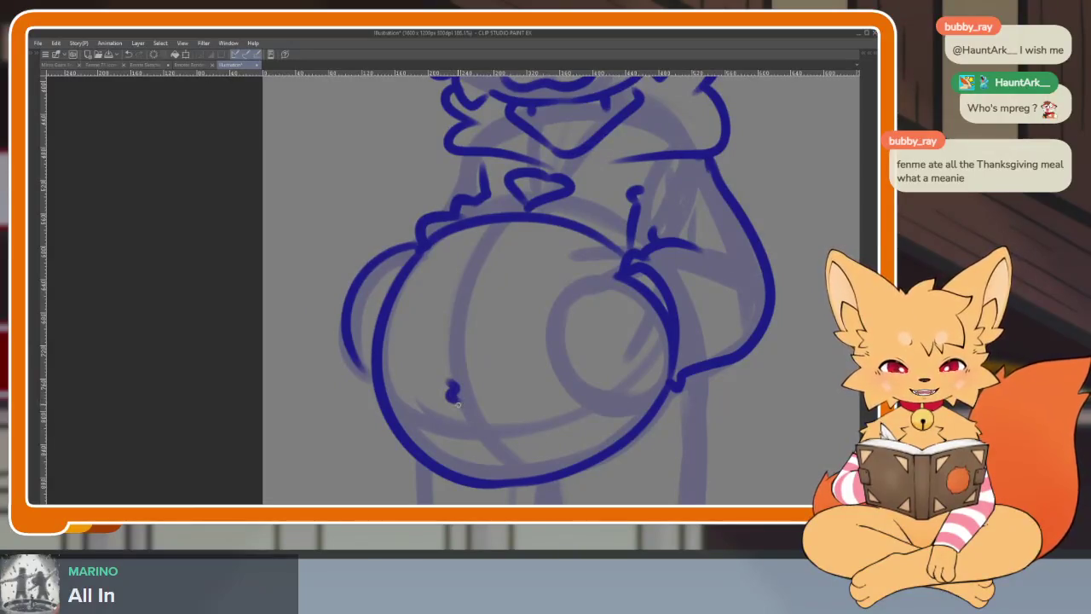
left_click_drag(458, 405, 461, 430)
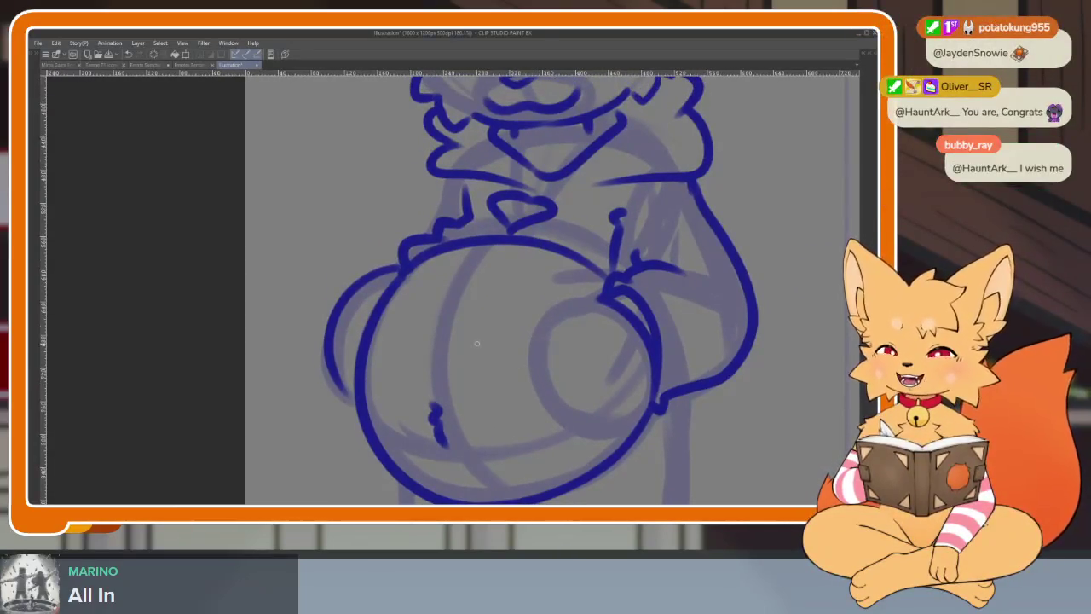
scroll(663, 360, "down", 4)
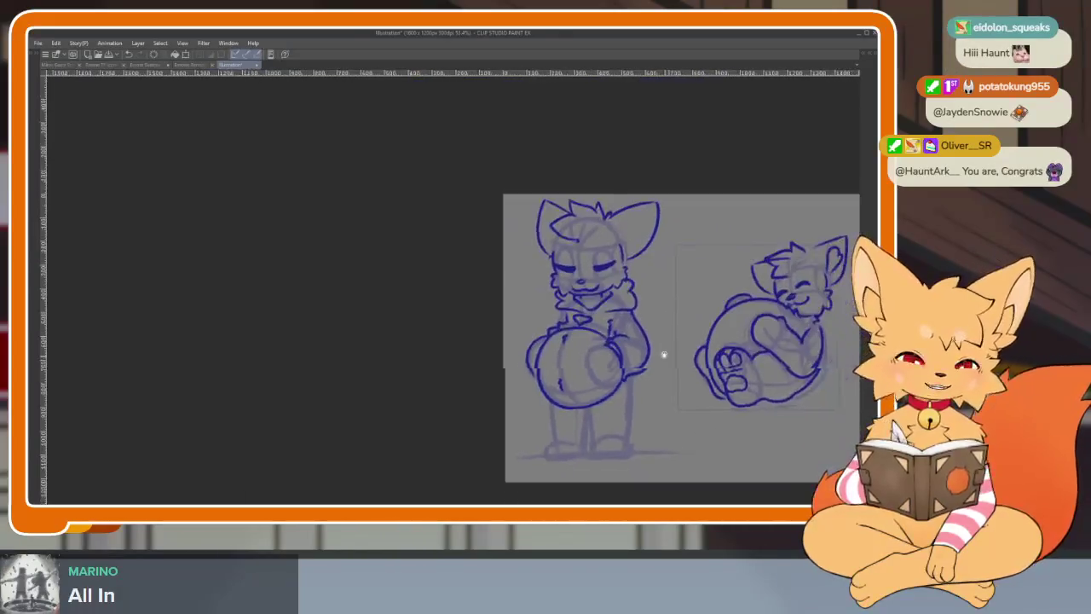
scroll(638, 392, "up", 3)
scroll(638, 391, "down", 1)
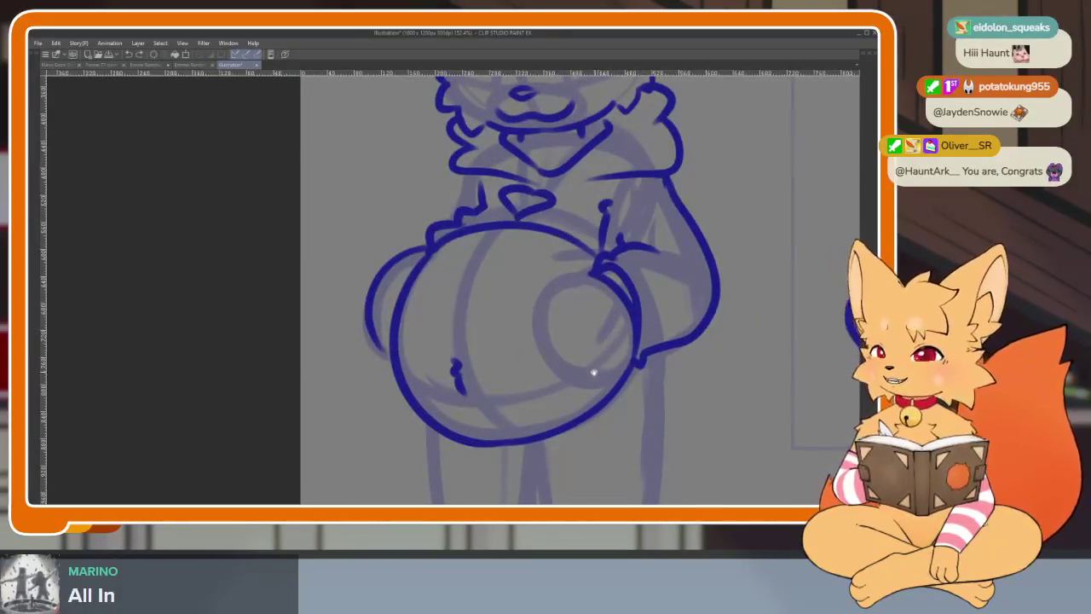
scroll(591, 370, "up", 1)
scroll(540, 395, "up", 1)
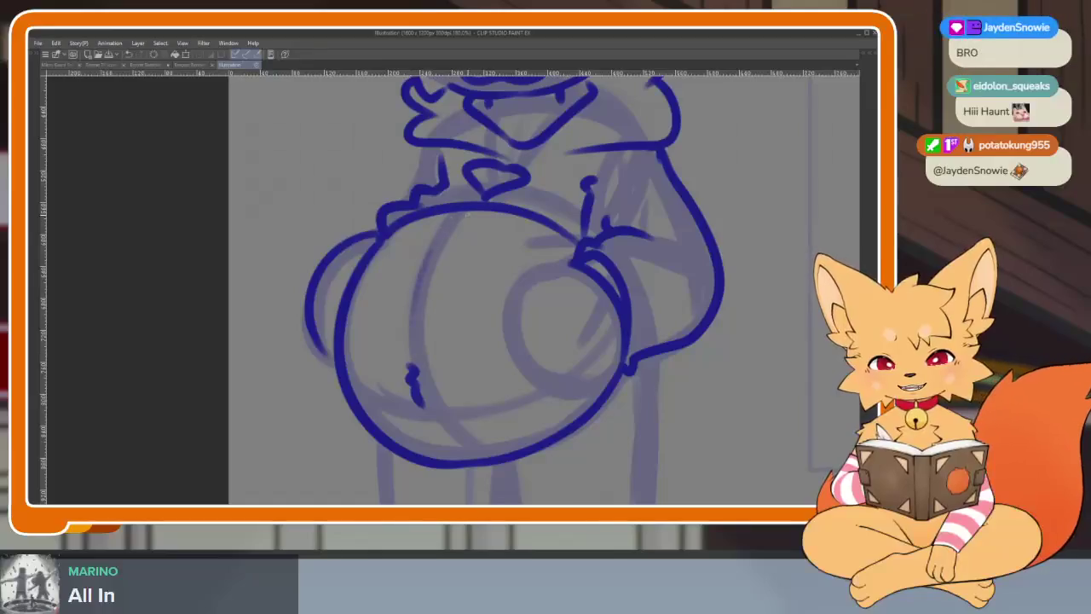
Remove an unwanted extra line drawn on the belly with Ctrl+Z
left_click_drag(434, 241, 413, 341)
key("ctrl+z")
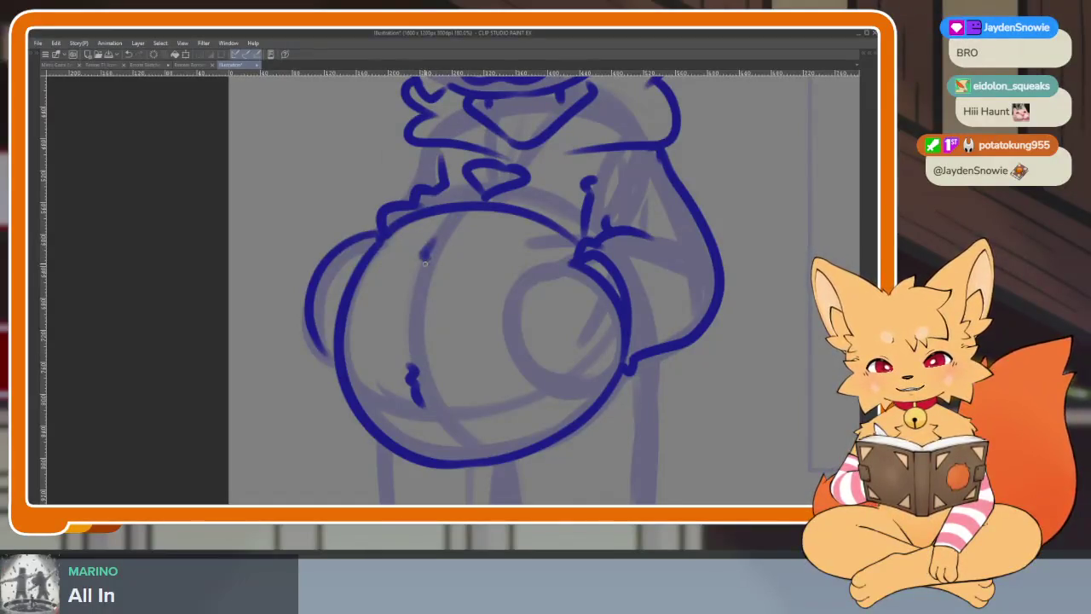
scroll(455, 442, "down", 3)
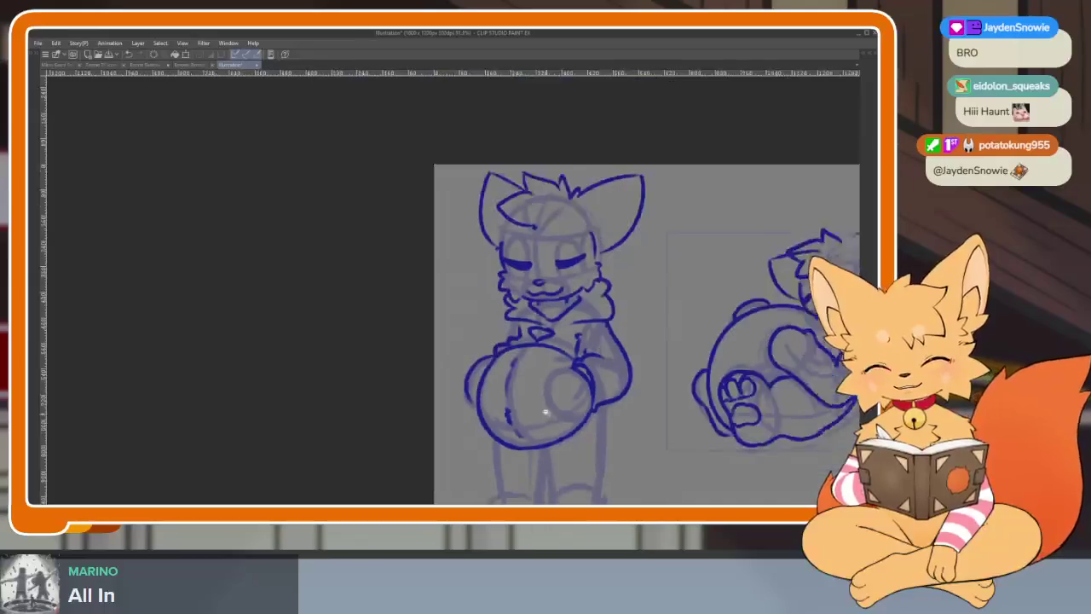
scroll(548, 410, "up", 3)
scroll(599, 387, "down", 2)
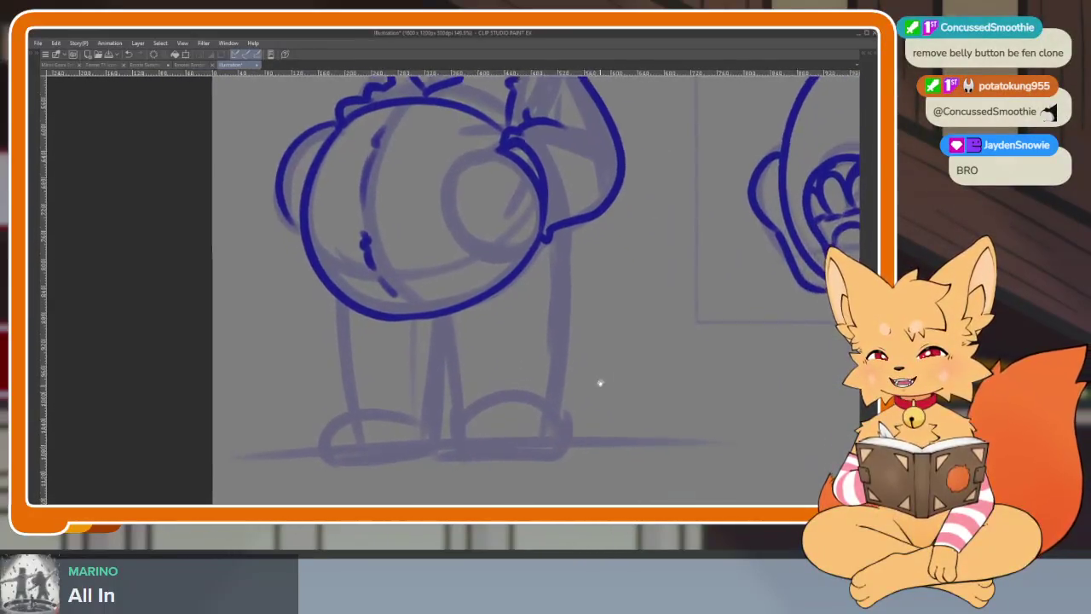
scroll(526, 392, "up", 2)
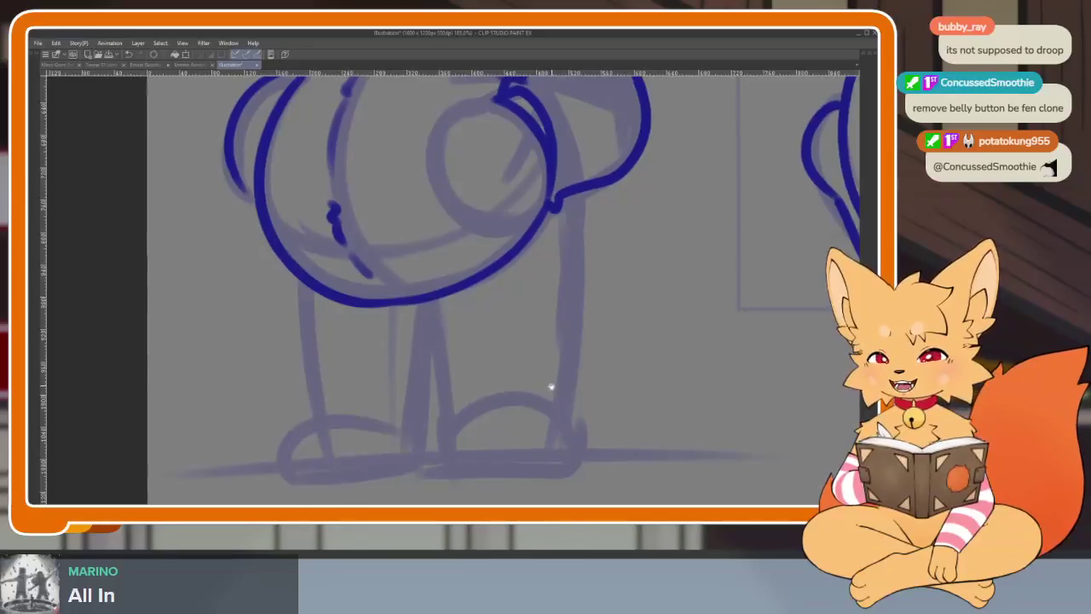
scroll(512, 392, "up", 1)
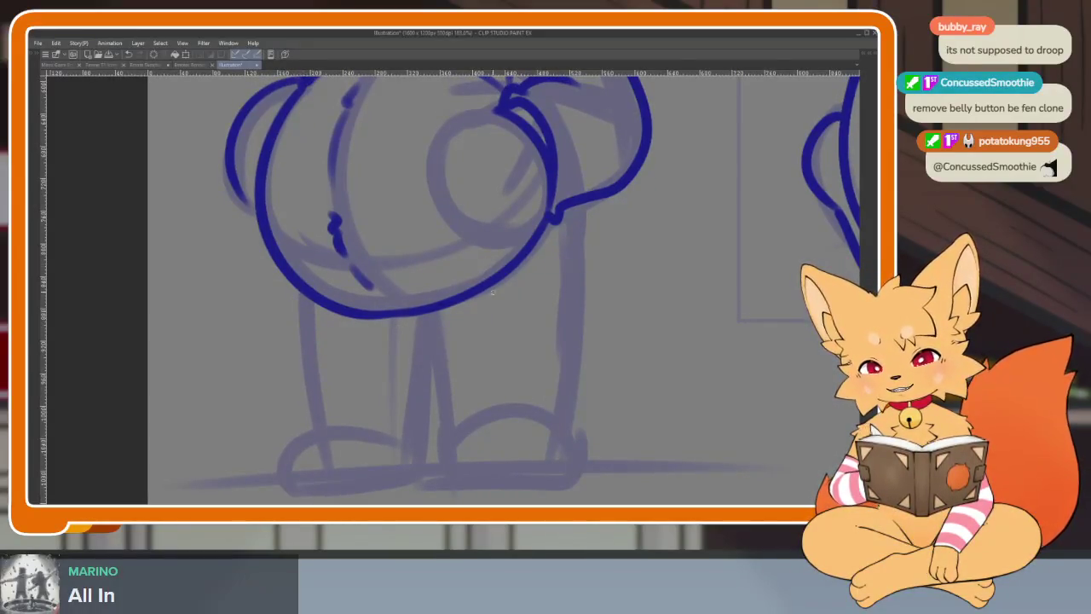
scroll(487, 288, "down", 3)
scroll(574, 383, "up", 3)
scroll(531, 390, "down", 2)
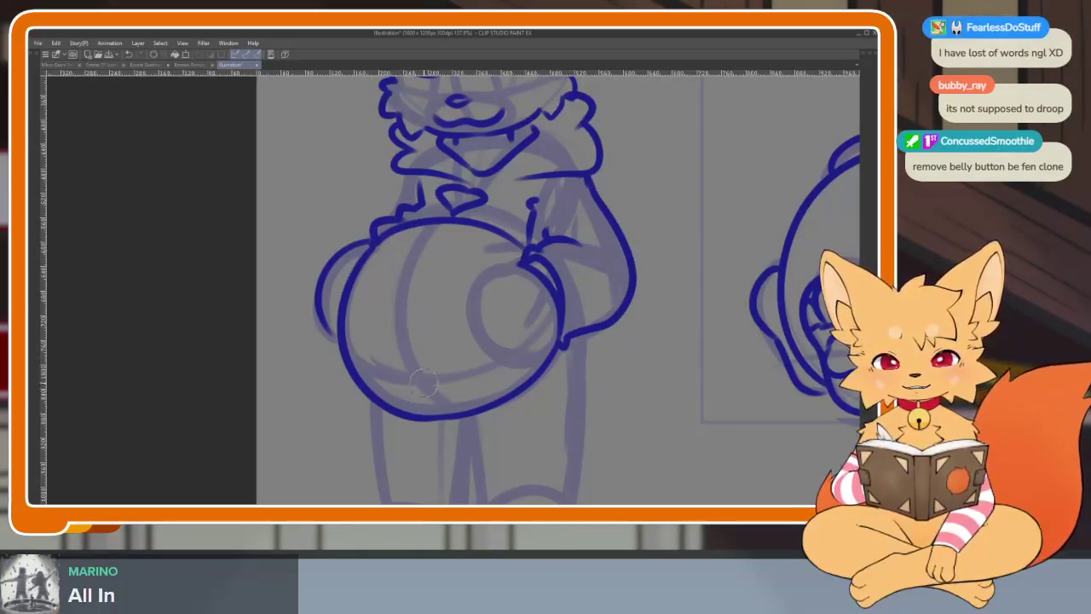
scroll(531, 365, "down", 3)
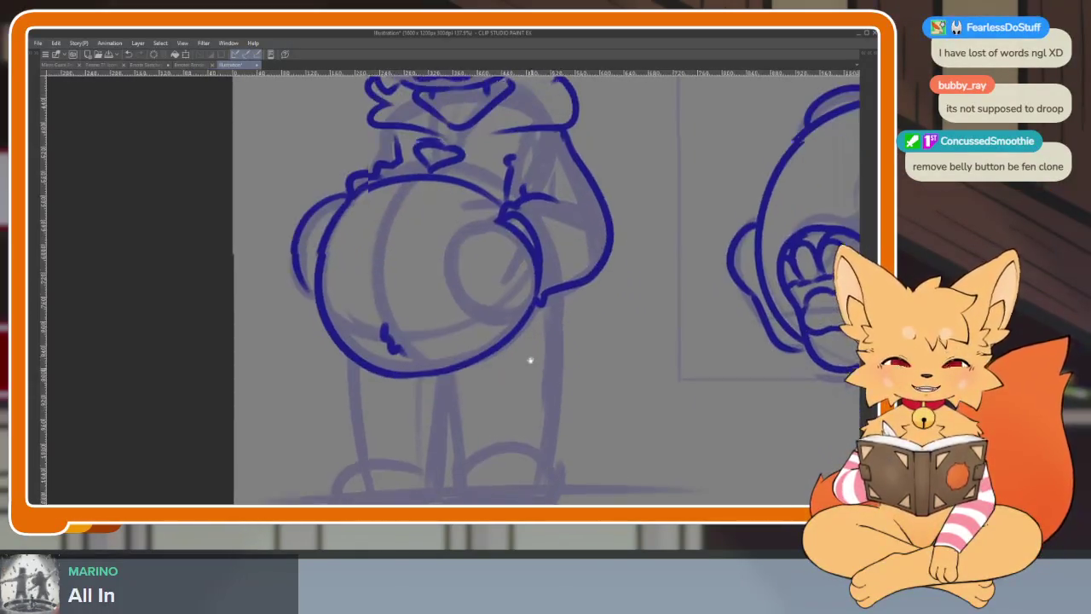
scroll(541, 372, "down", 2)
scroll(452, 370, "up", 1)
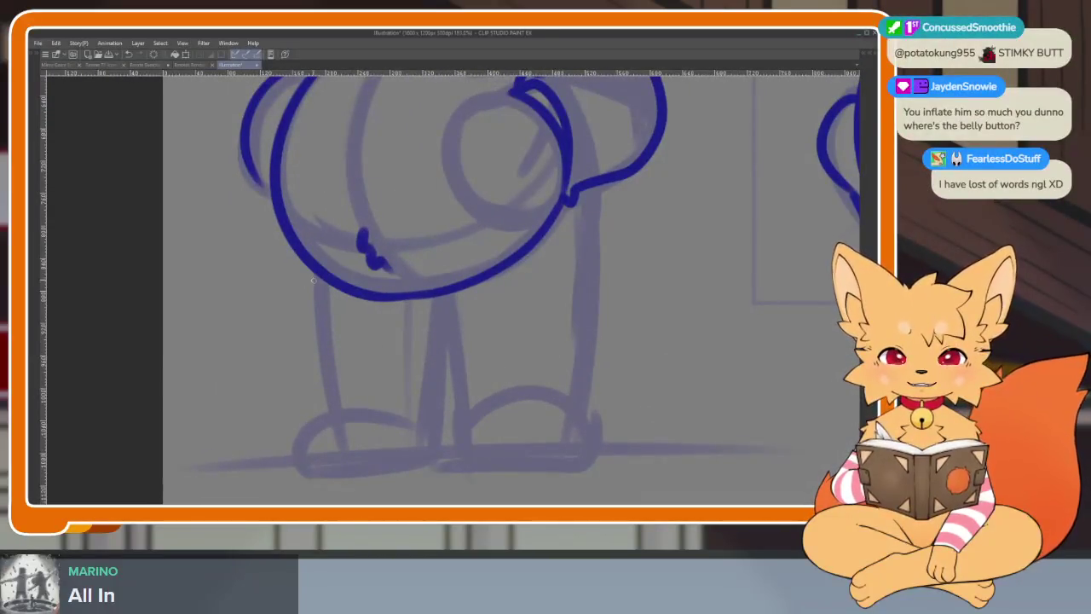
Ink the left leg, both foot bottoms, the inner leg and toe lines in dark blue
left_click_drag(316, 273, 330, 388)
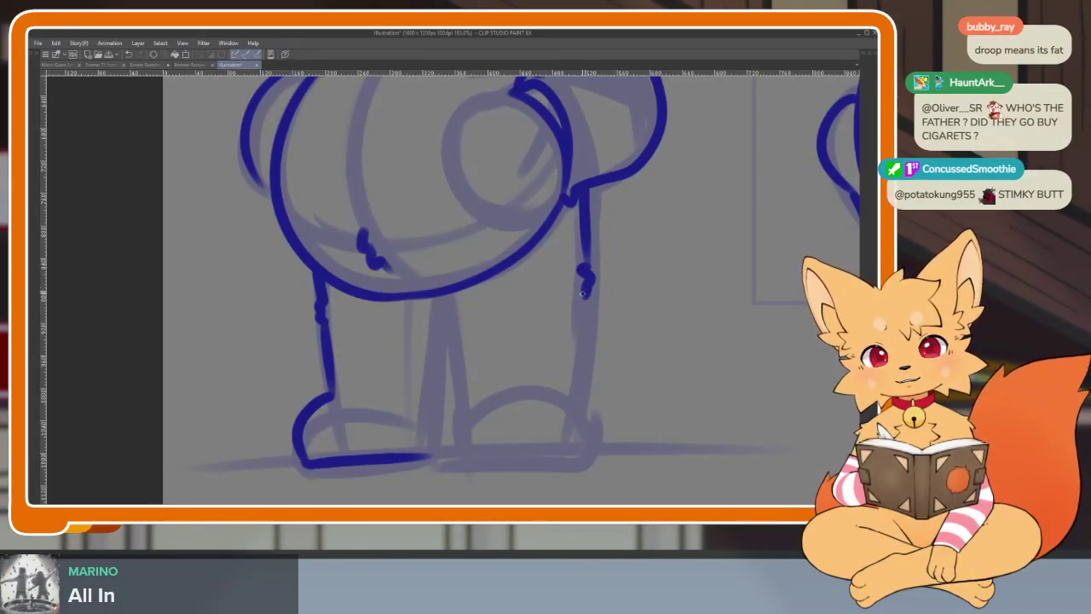
left_click_drag(513, 456, 464, 418)
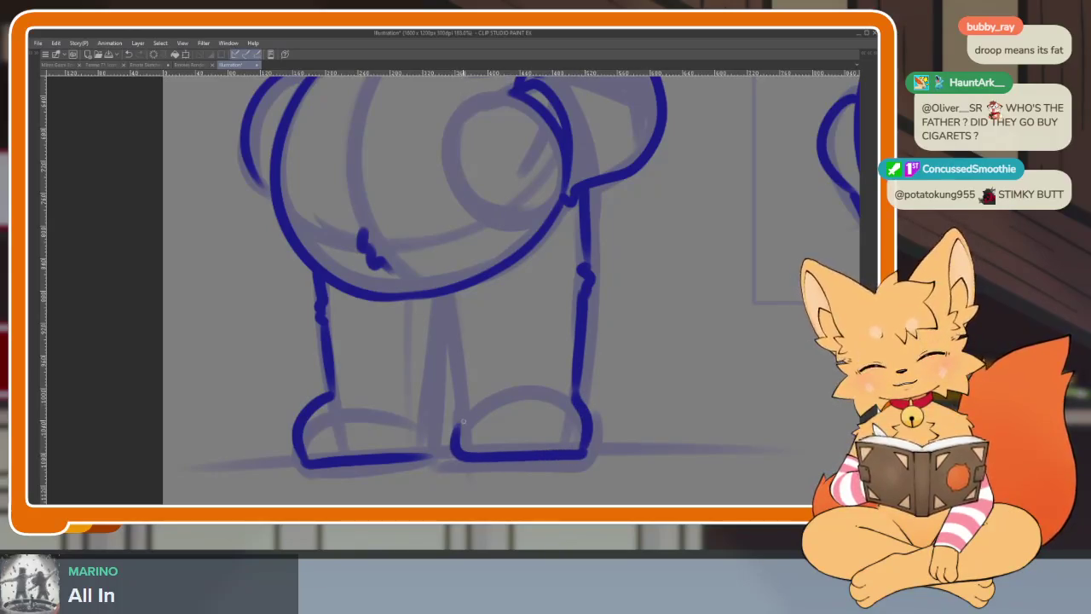
left_click_drag(445, 343, 411, 457)
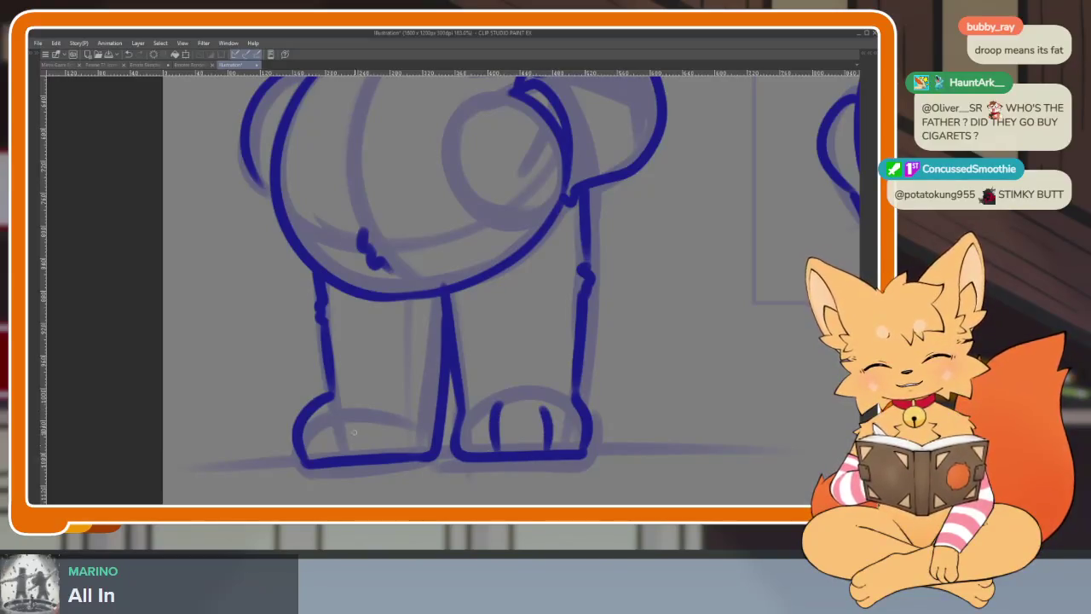
left_click_drag(347, 408, 326, 451)
scroll(434, 450, "down", 5)
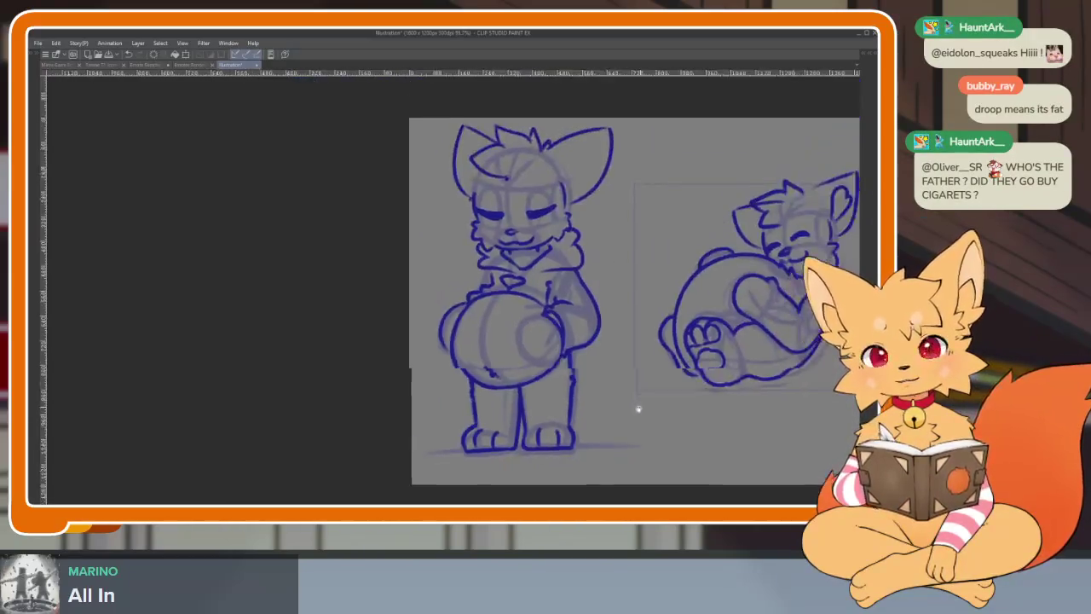
Draw a round navel outline with a smile-shaped arc inside and a curve below
scroll(630, 375, "up", 3)
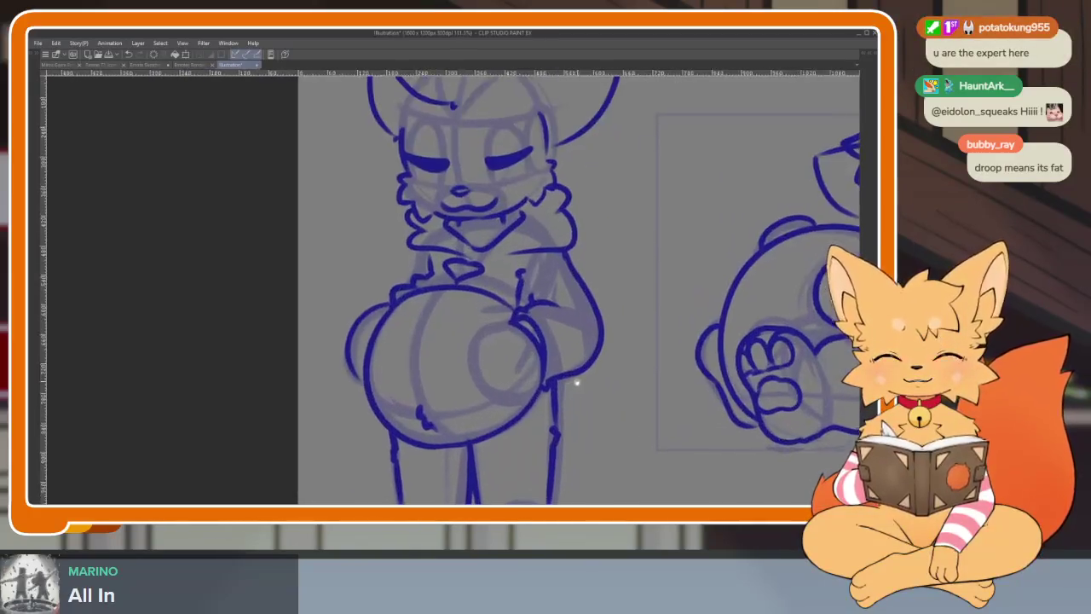
scroll(628, 353, "down", 2)
scroll(628, 353, "down", 2)
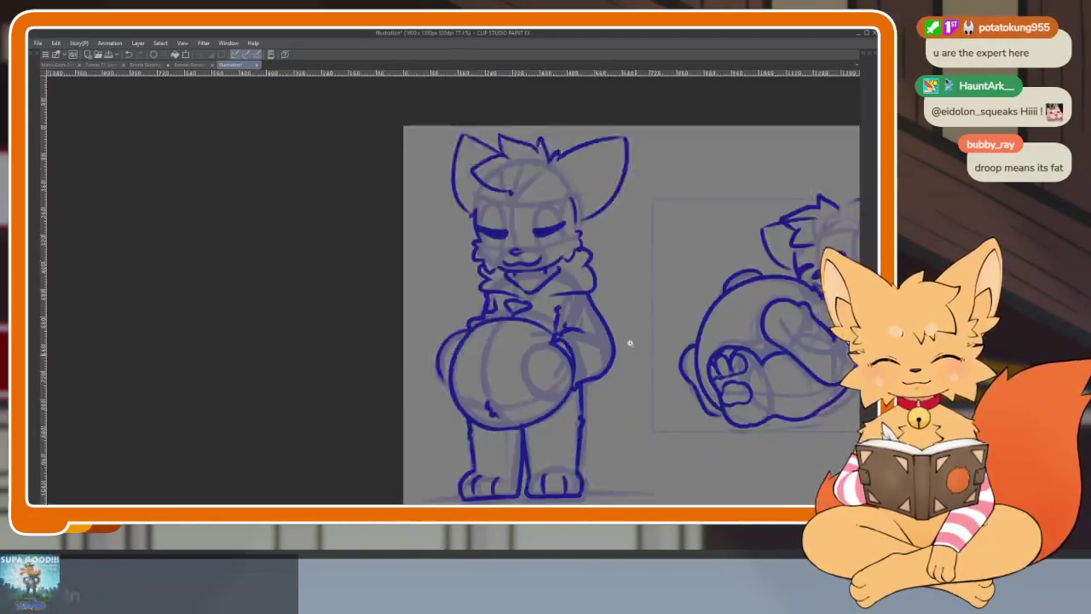
scroll(622, 373, "up", 3)
scroll(613, 381, "down", 1)
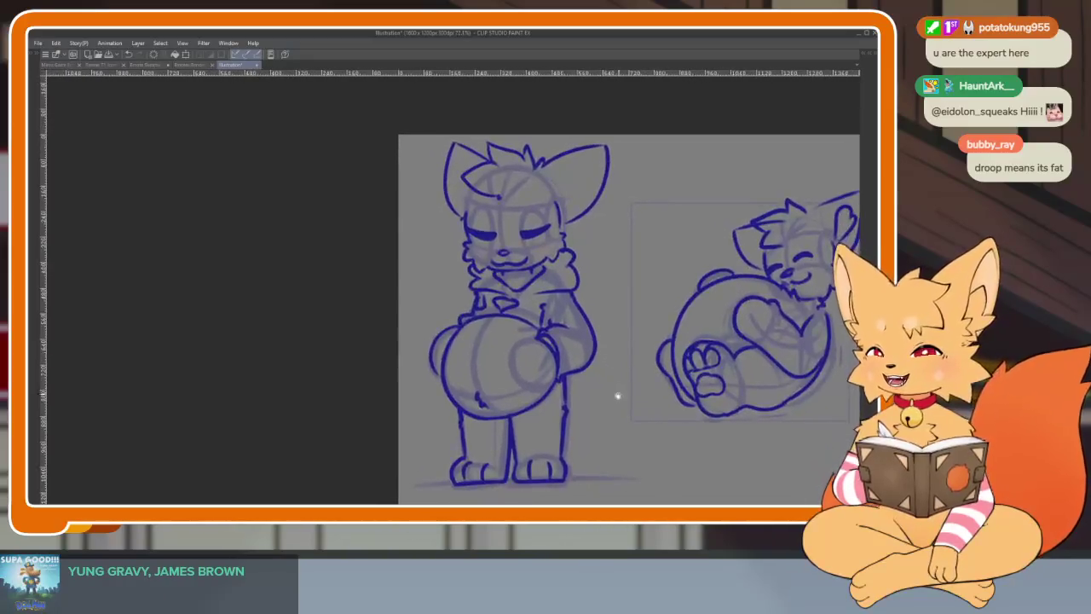
scroll(597, 388, "up", 2)
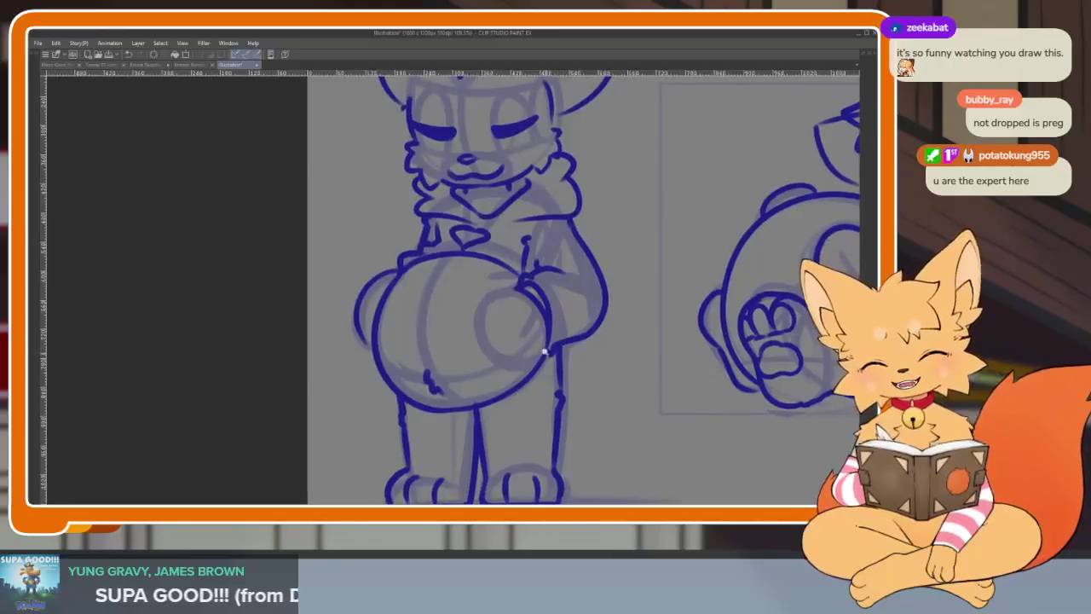
scroll(540, 355, "up", 4)
mouse_move(557, 371)
left_mouse_down()
mouse_move(494, 427)
mouse_move(358, 316)
mouse_move(401, 223)
mouse_move(422, 214)
mouse_move(417, 240)
left_mouse_up()
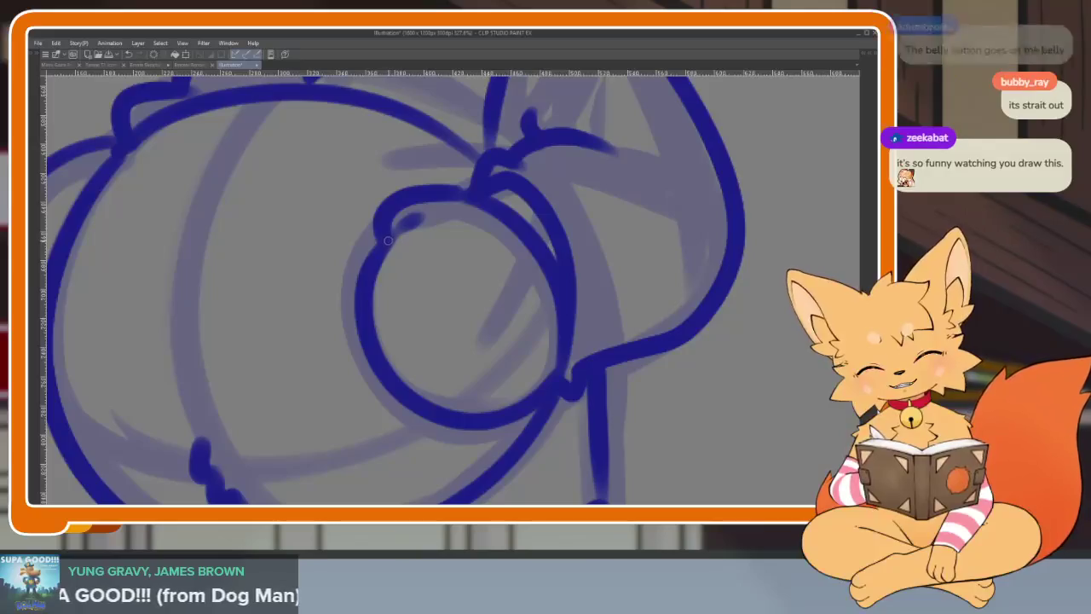
mouse_move(379, 329)
left_mouse_down()
mouse_move(430, 343)
mouse_move(469, 317)
left_mouse_up()
left_click_drag(439, 411, 510, 369)
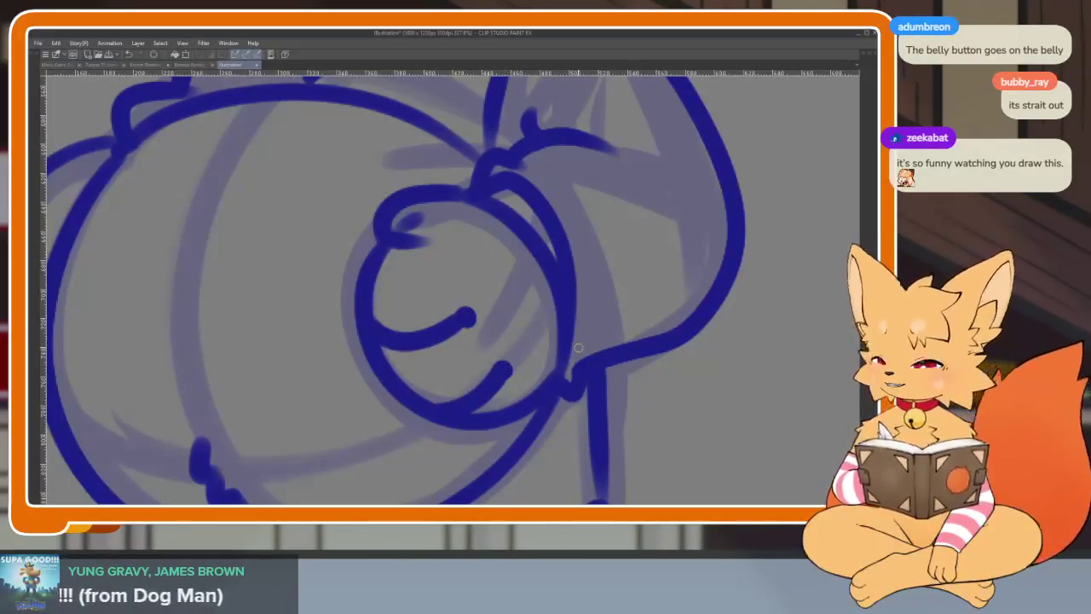
Add a short finishing stroke to the belly's left outline
scroll(613, 379, "down", 5)
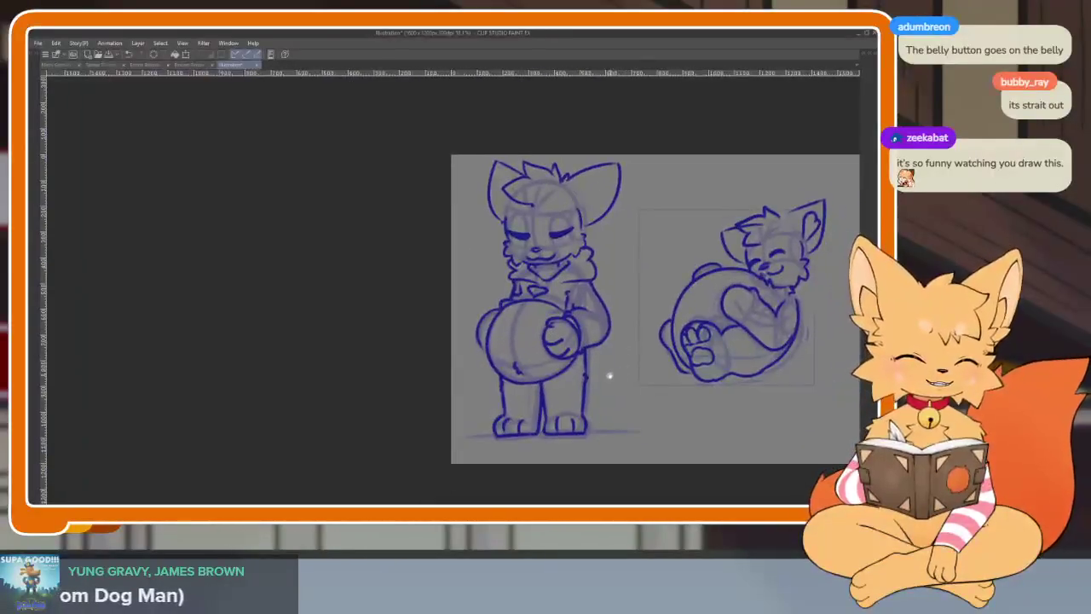
scroll(605, 384, "up", 4)
scroll(512, 341, "up", 2)
left_click_drag(372, 290, 399, 332)
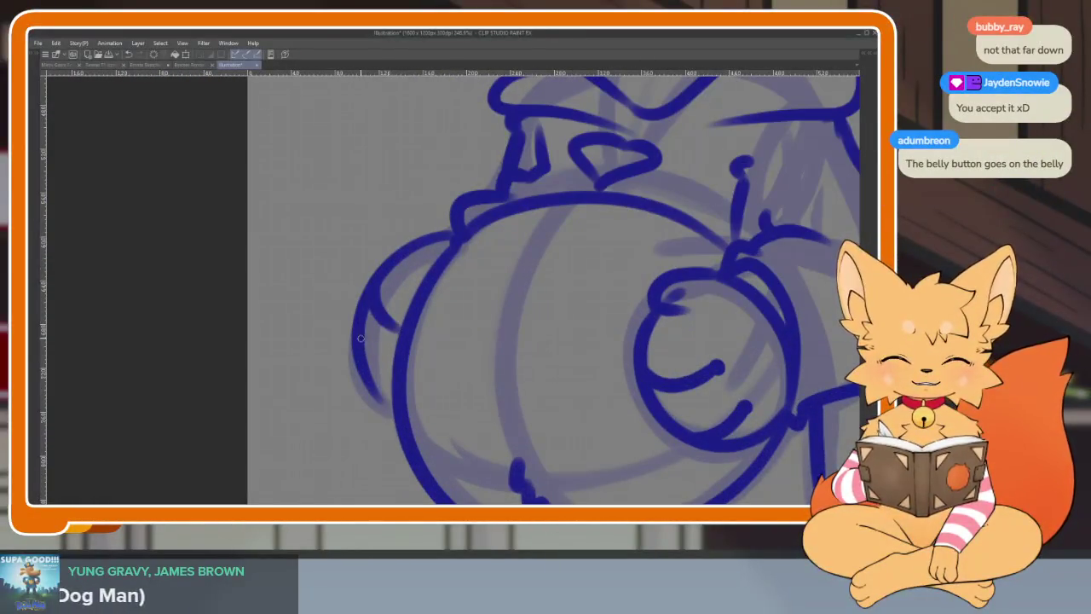
scroll(643, 365, "down", 5)
scroll(636, 390, "up", 1)
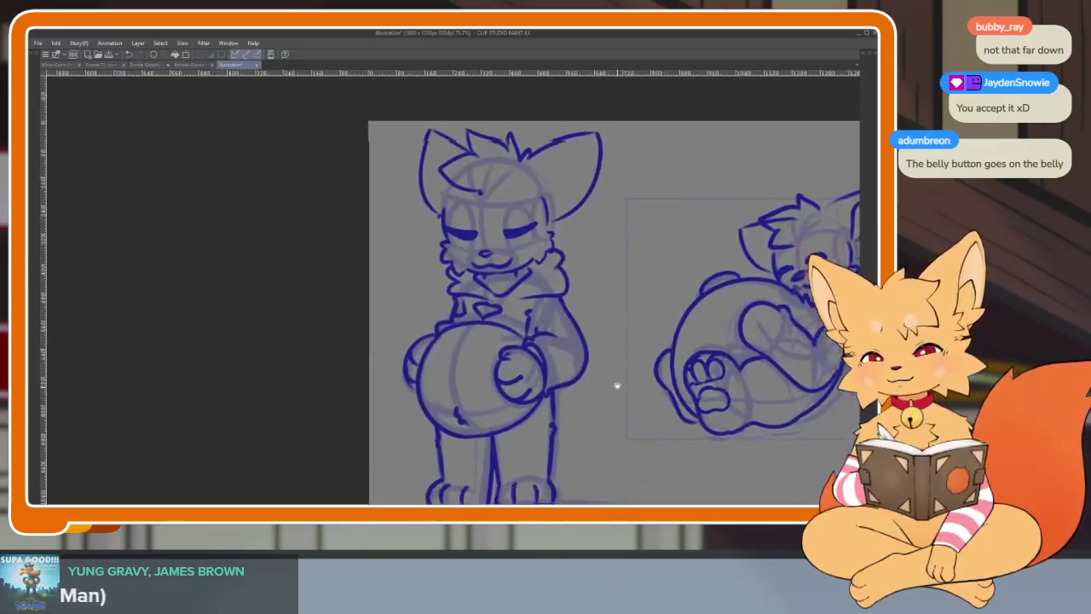
Zoom out and toggle the side panels with Tab to review both inked foxes
left_click_drag(611, 380, 600, 377)
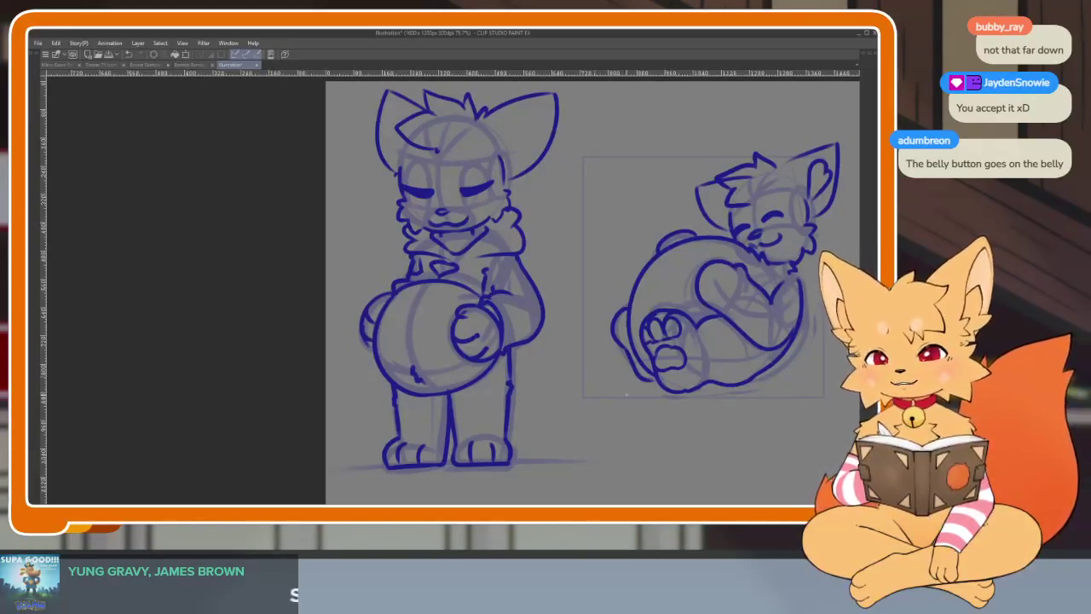
scroll(627, 395, "down", 1)
scroll(563, 370, "down", 1)
scroll(540, 361, "down", 1)
scroll(529, 349, "down", 1)
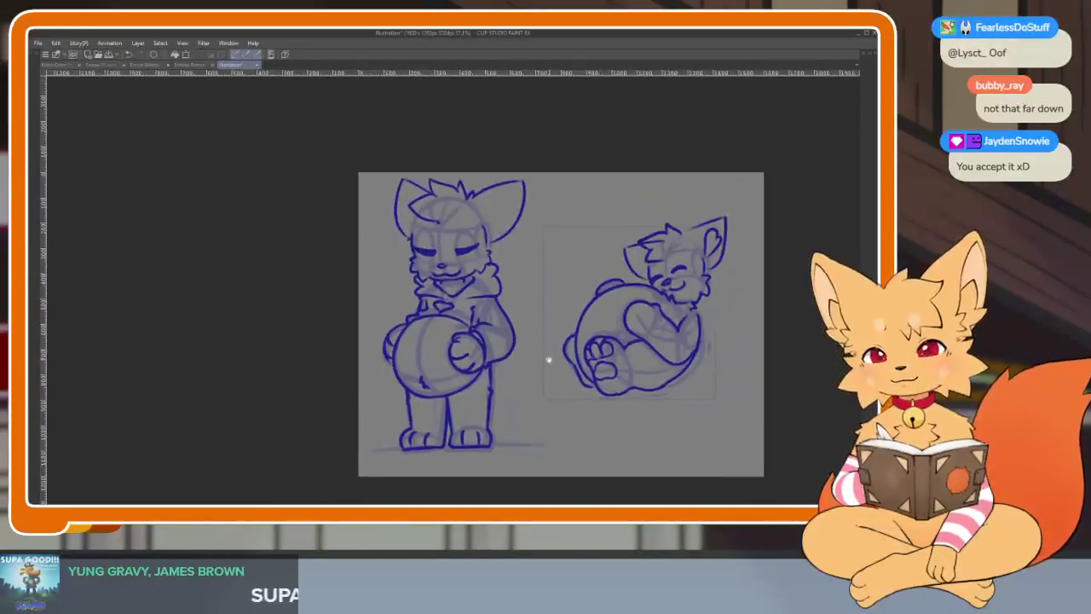
key("Tab")
scroll(548, 358, "down", 1)
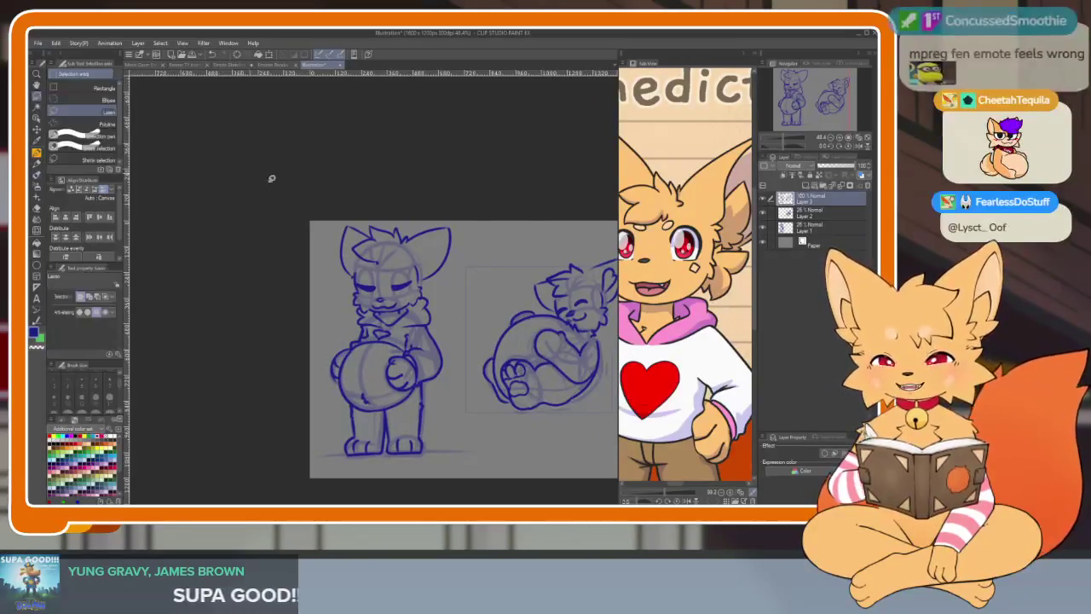
key("Tab")
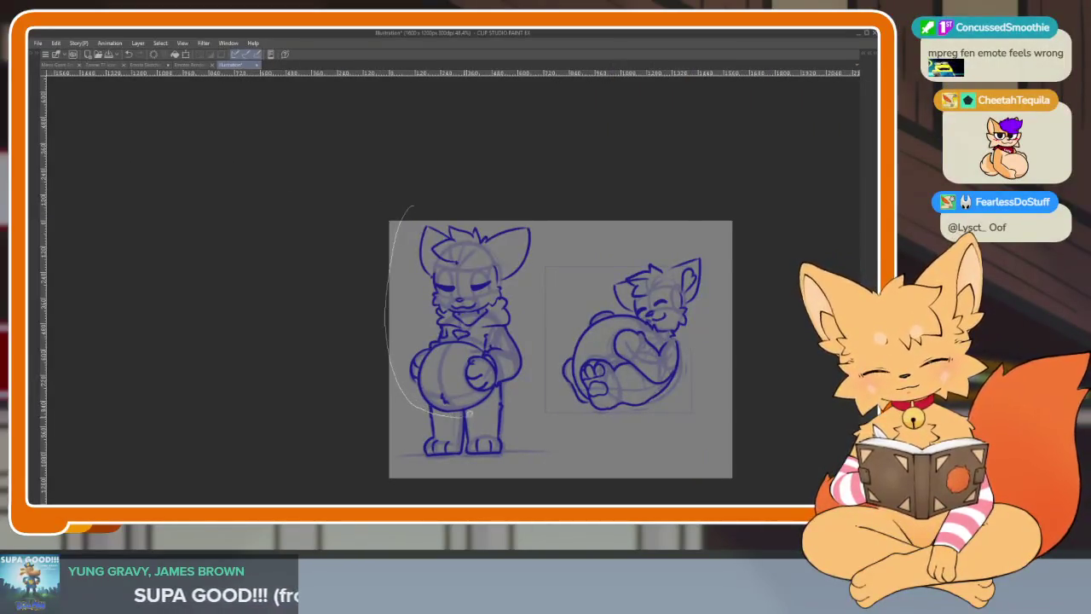
Copy the lasso-selected standing fox and bring up the Emote Sketches sheet
left_click_drag(401, 199, 406, 196)
left_click(559, 327)
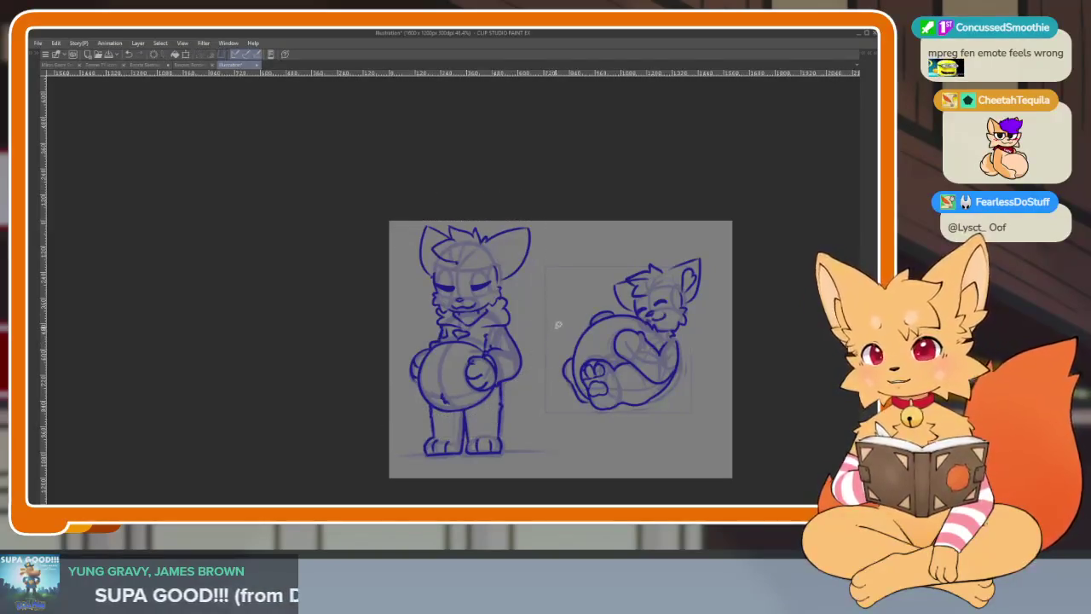
left_click(192, 66)
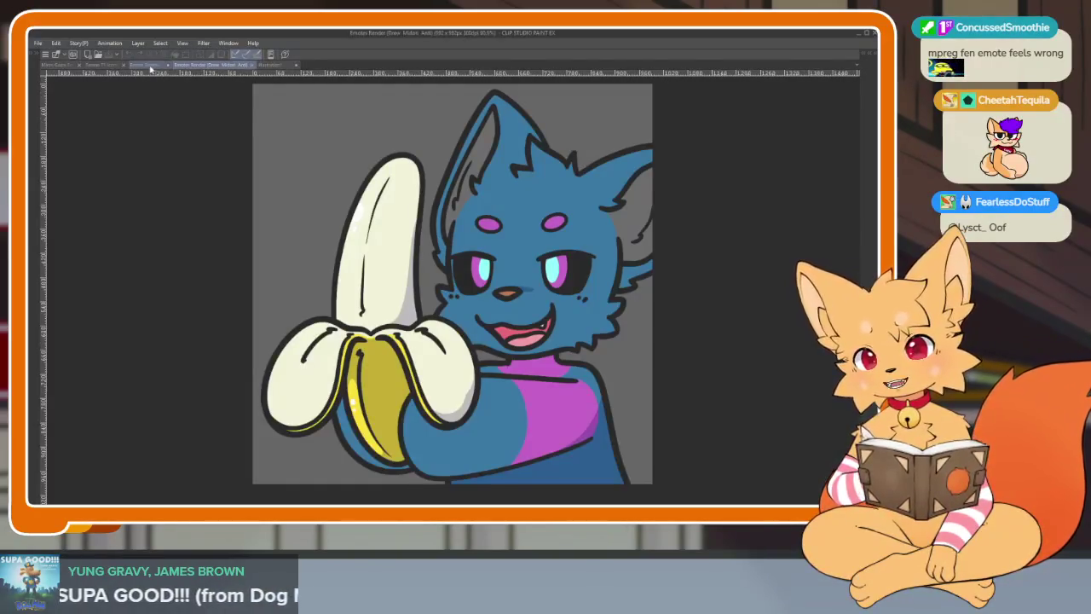
left_click(150, 67)
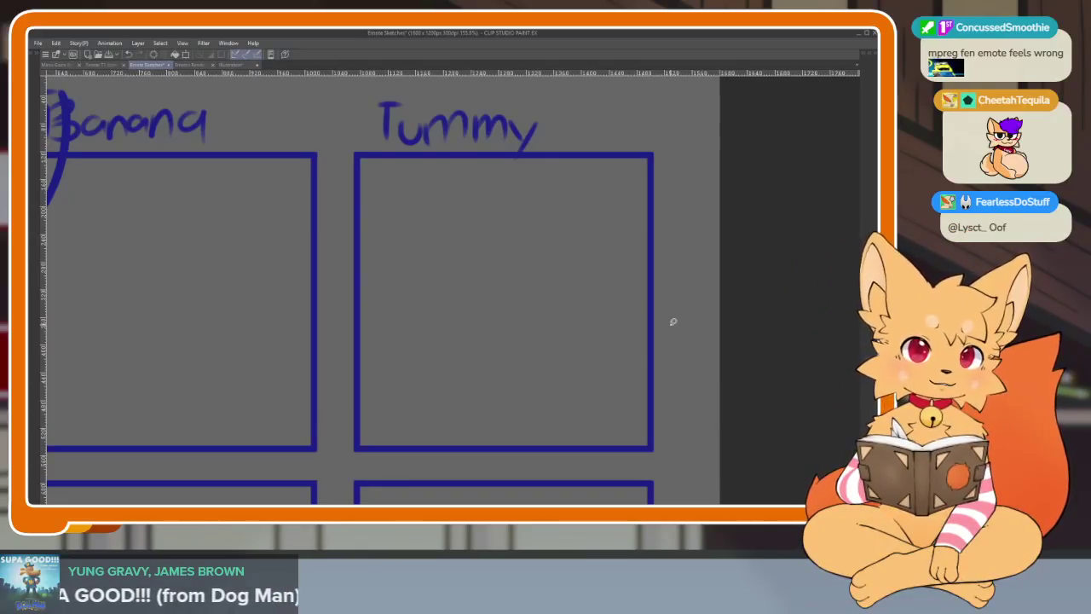
key("Tab")
scroll(492, 377, "down", 3)
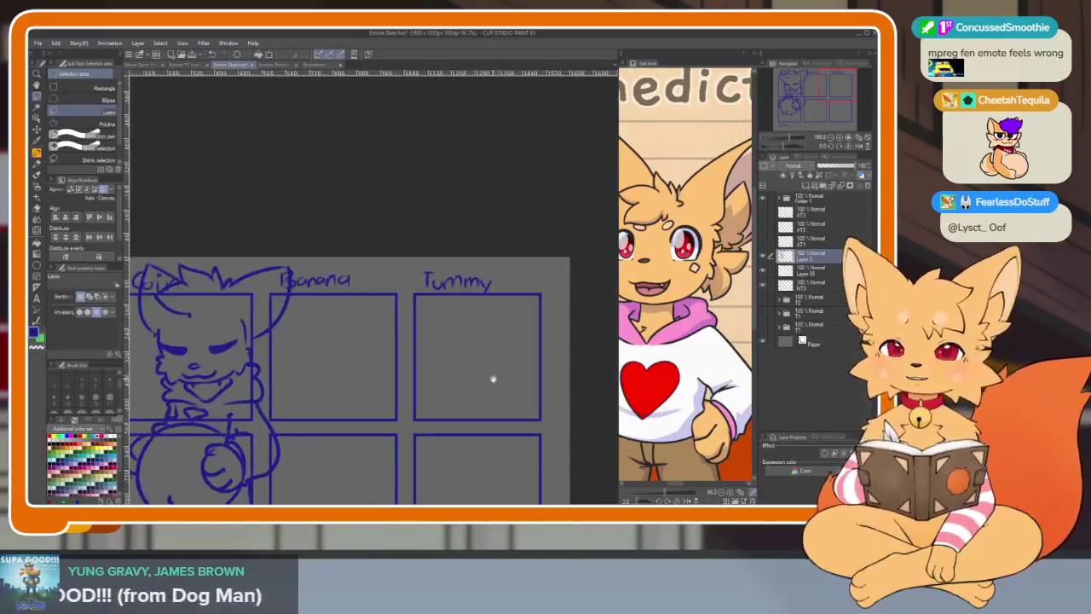
Shrink the pasted fox with Ctrl+T and position it inside the Tummy box
key("k")
key("ctrl+t")
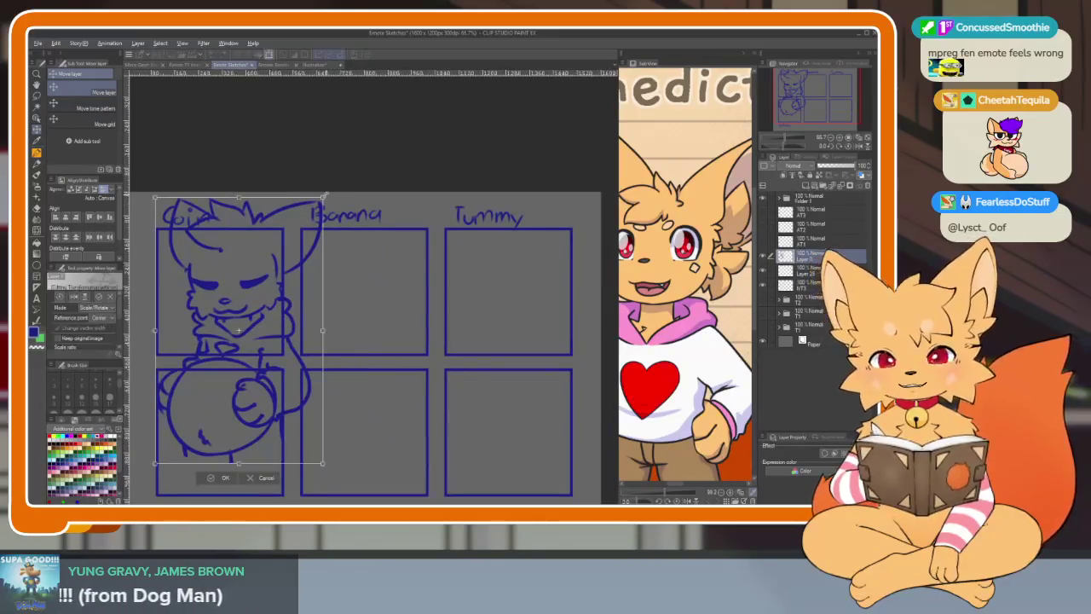
left_click_drag(326, 463, 286, 401)
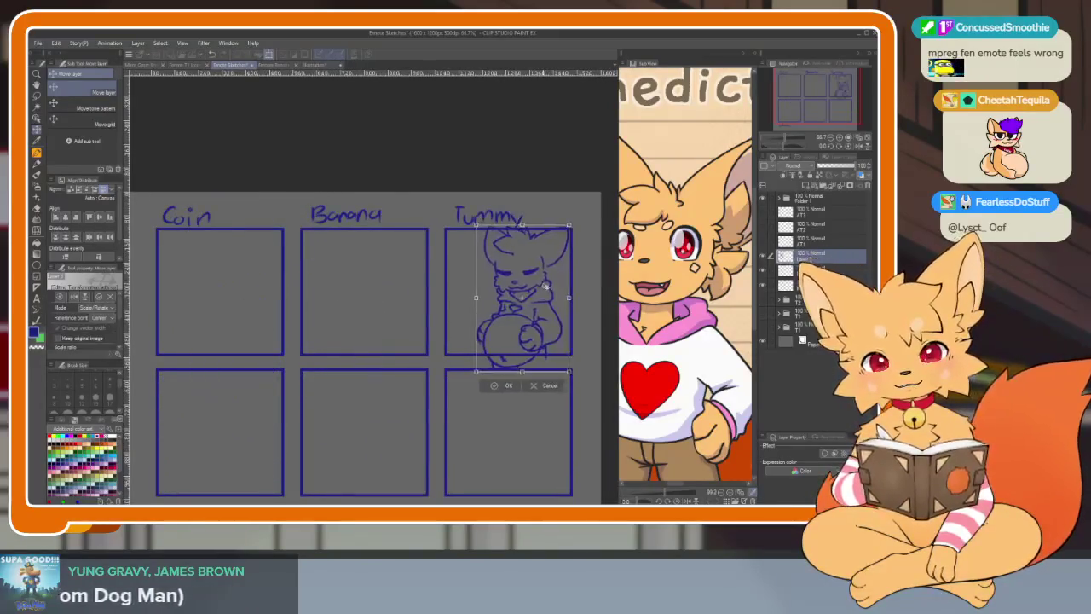
scroll(524, 298, "up", 3)
left_click_drag(499, 230, 480, 249)
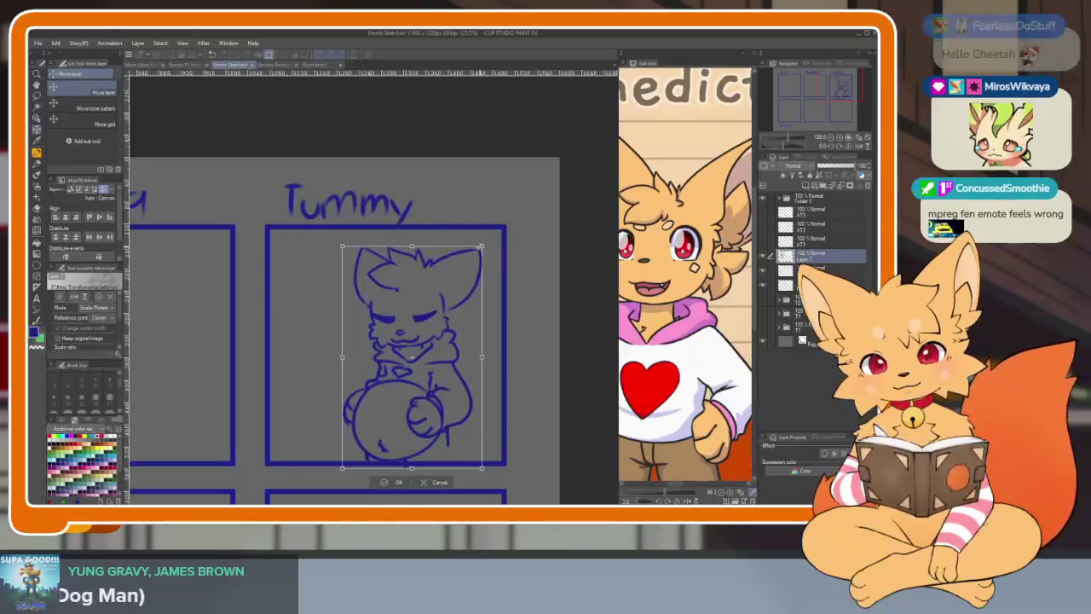
mouse_move(465, 312)
left_mouse_down()
mouse_move(488, 310)
mouse_move(454, 311)
left_mouse_up()
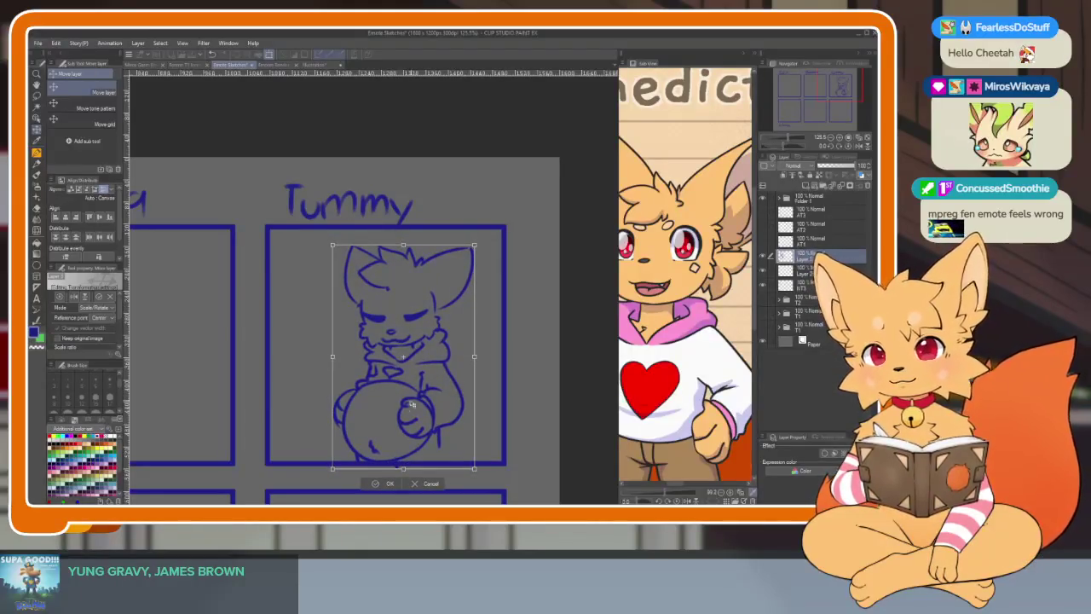
key("Return")
scroll(426, 452, "up", 5)
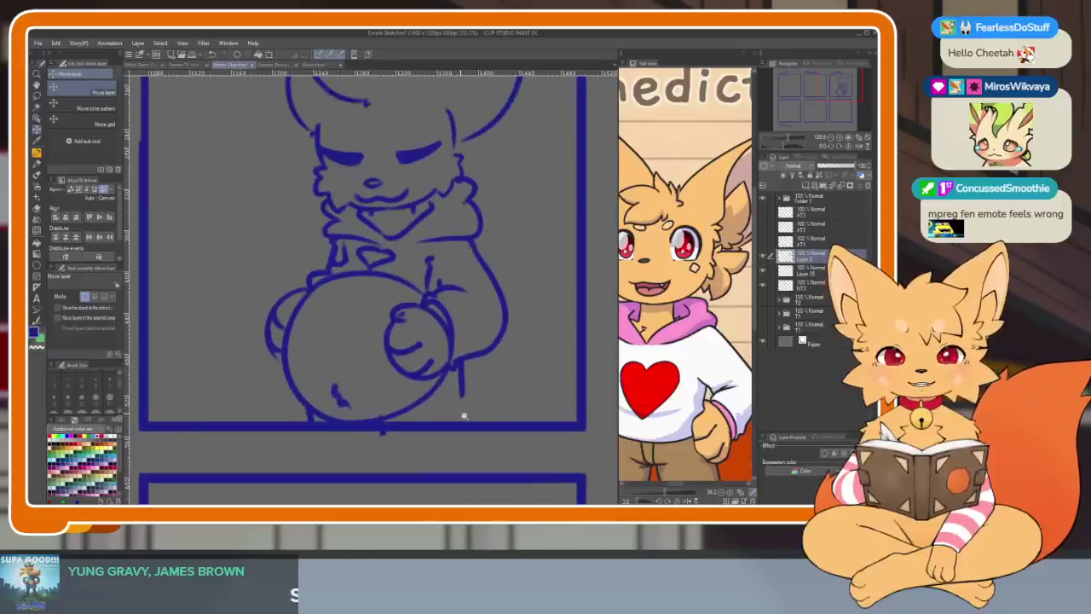
Undo the long stroke beside the belly and draw a tail curving out to the right
key("e")
scroll(529, 427, "down", 4)
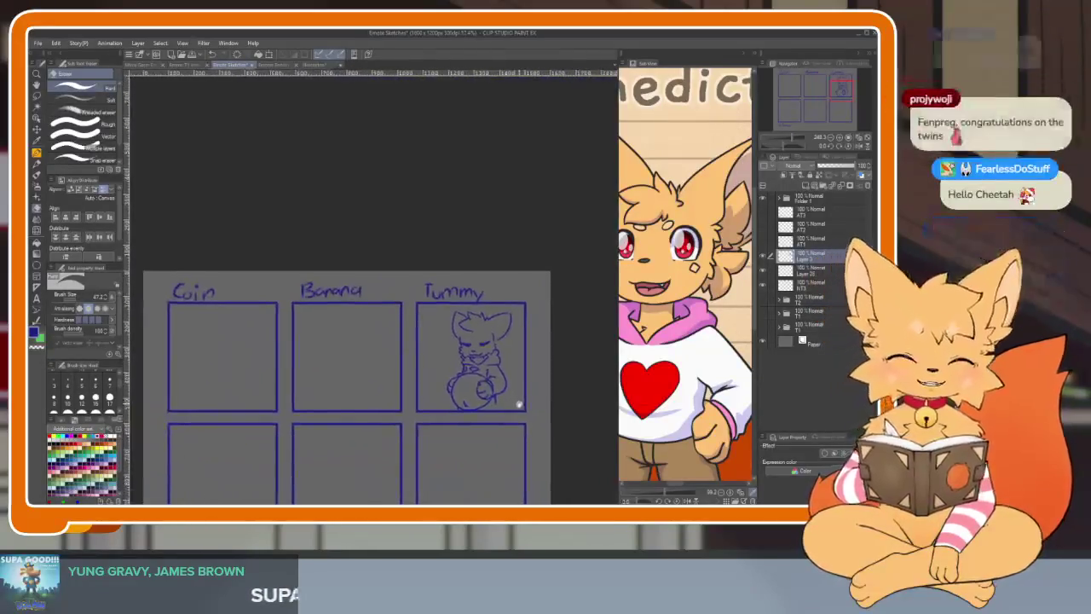
scroll(508, 415, "up", 3)
key("b")
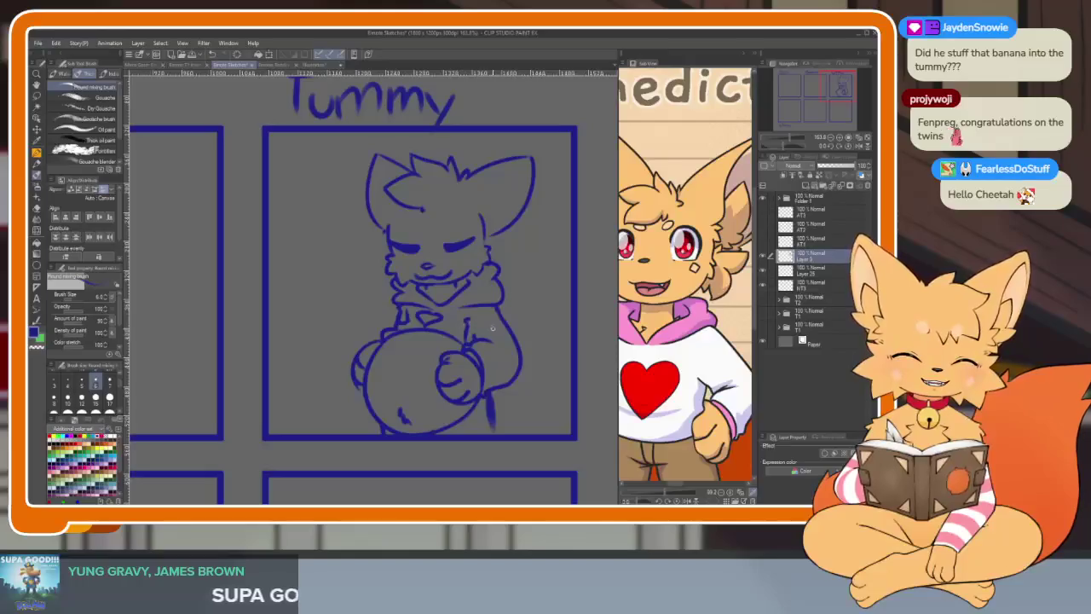
key("ctrl+z")
left_click_drag(512, 322, 569, 375)
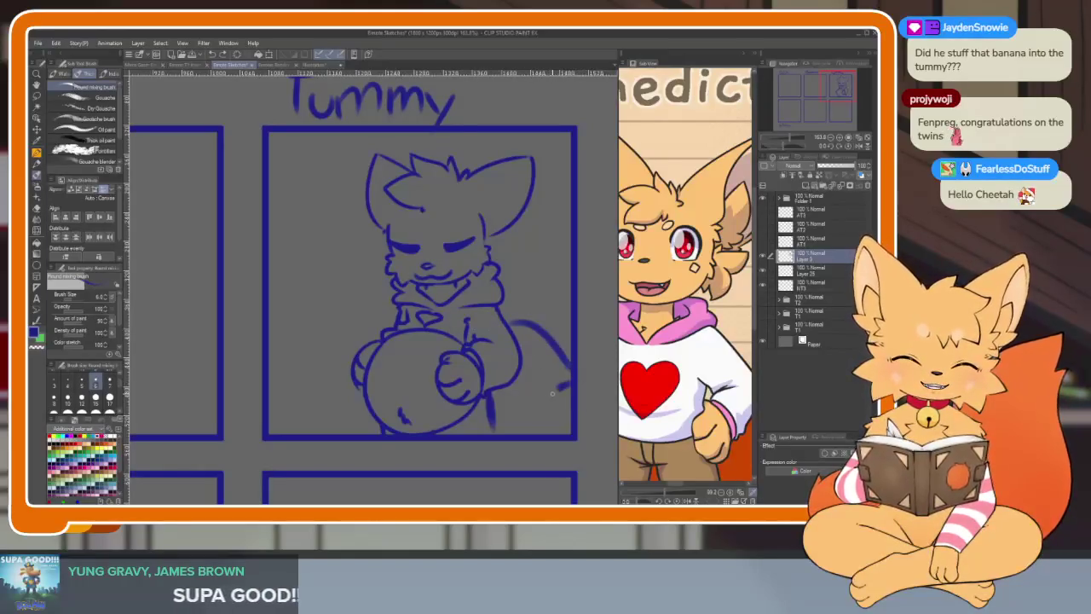
scroll(553, 417, "down", 3)
scroll(554, 401, "up", 3)
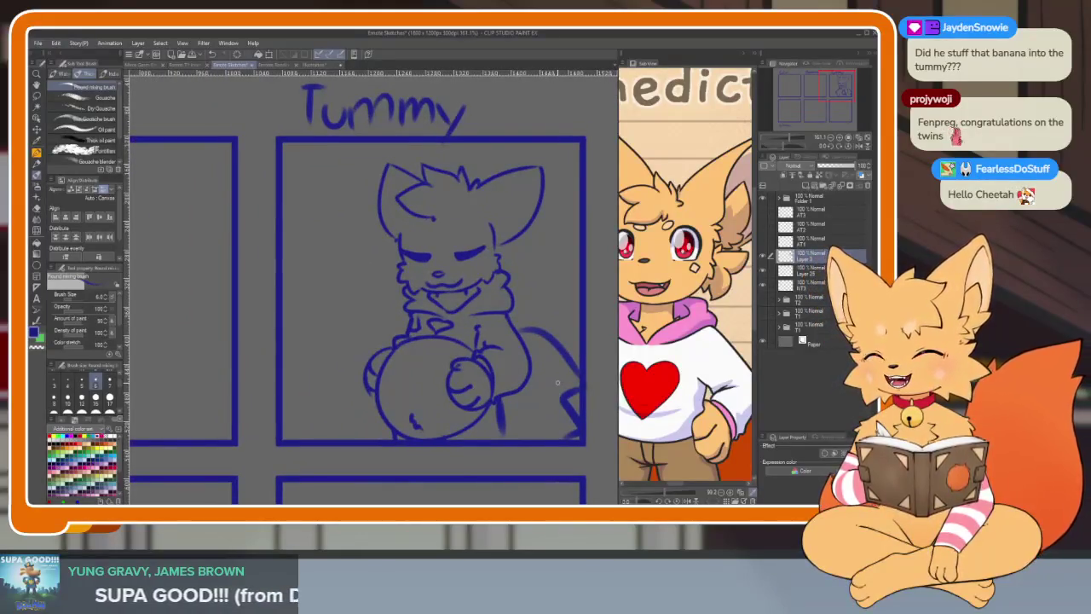
left_click_drag(557, 383, 526, 377)
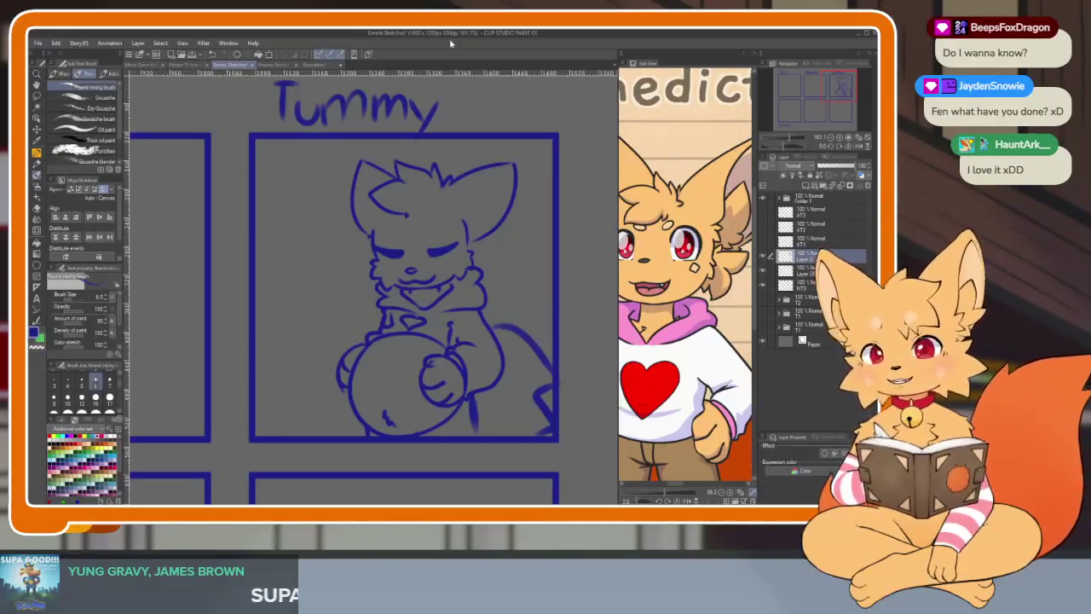
scroll(460, 293, "down", 5)
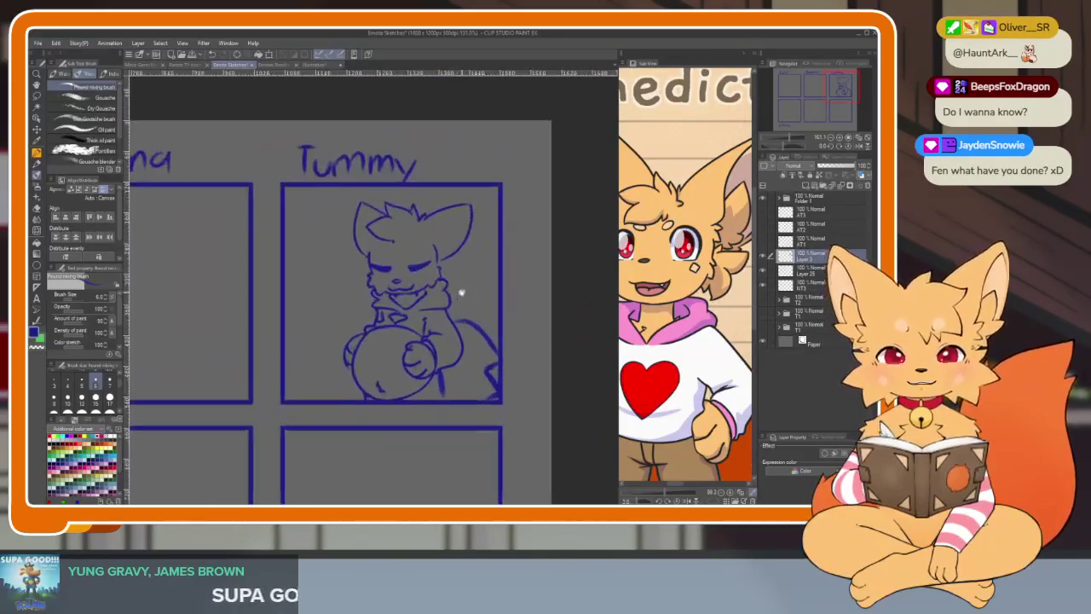
scroll(461, 293, "down", 1)
key("ctrl+t")
Rotate the Tummy-box fox slightly clockwise and confirm it
mouse_move(507, 236)
left_mouse_down()
mouse_move(484, 290)
mouse_move(495, 302)
left_mouse_up()
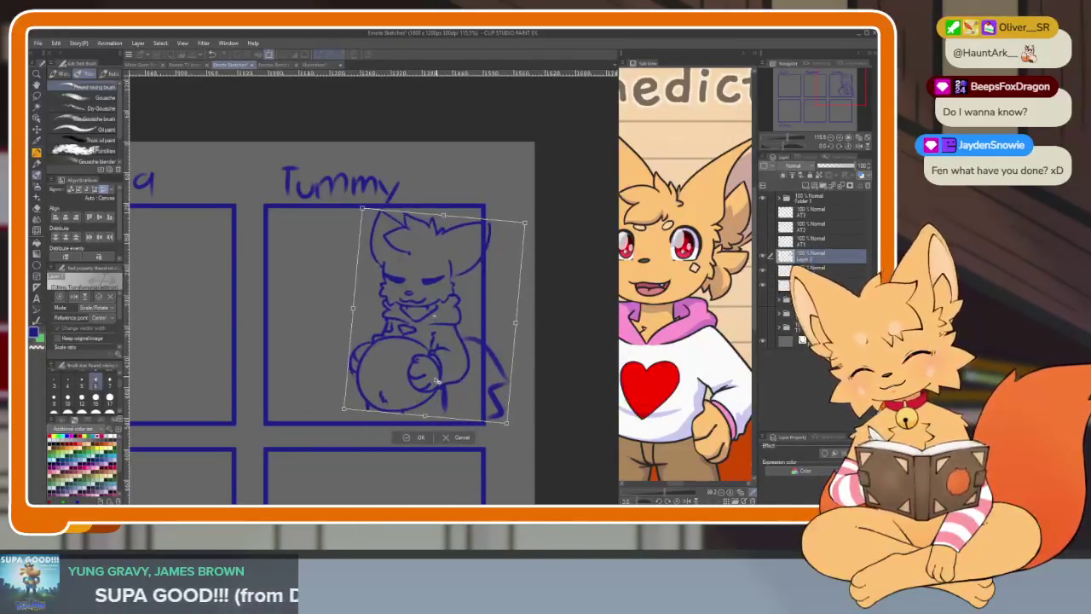
left_click(418, 438)
scroll(419, 390, "up", 2)
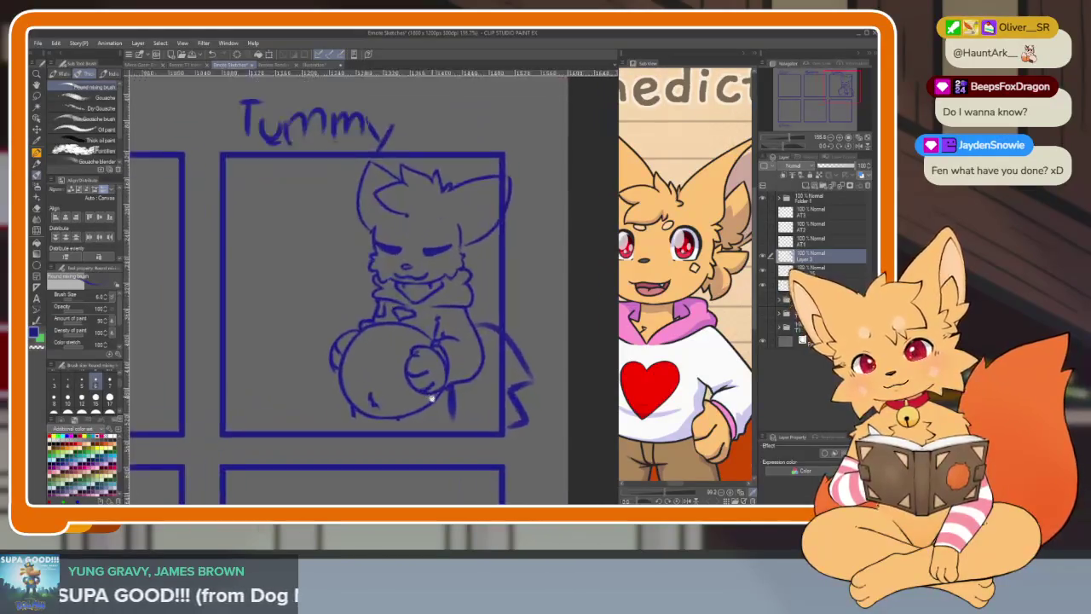
Lasso the round belly and stretch it lower and wider with Ctrl+T
left_click(36, 98)
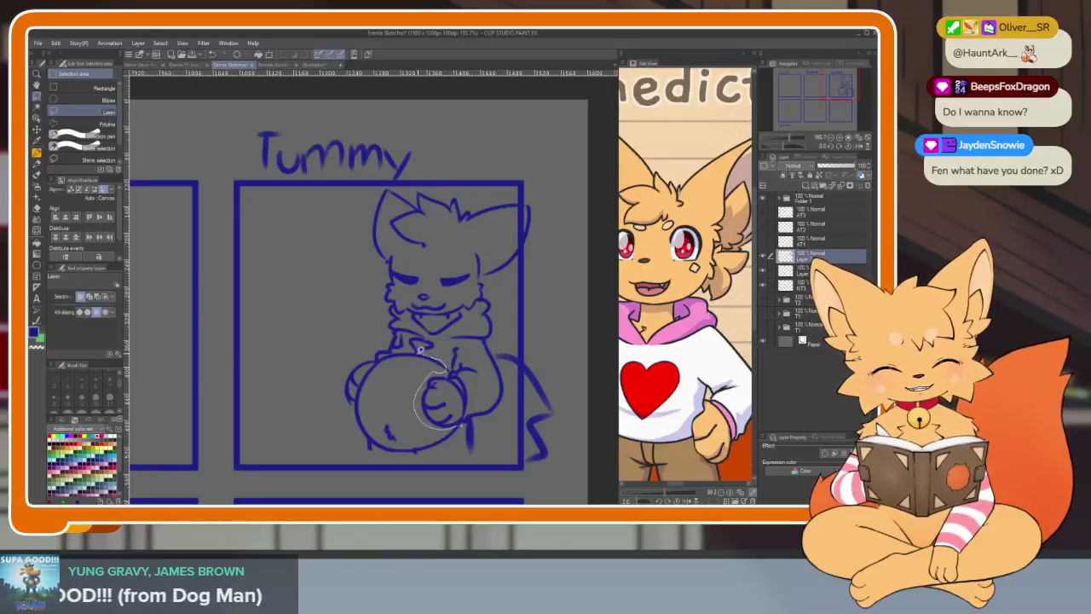
left_click_drag(450, 449, 459, 428)
key("ctrl+t")
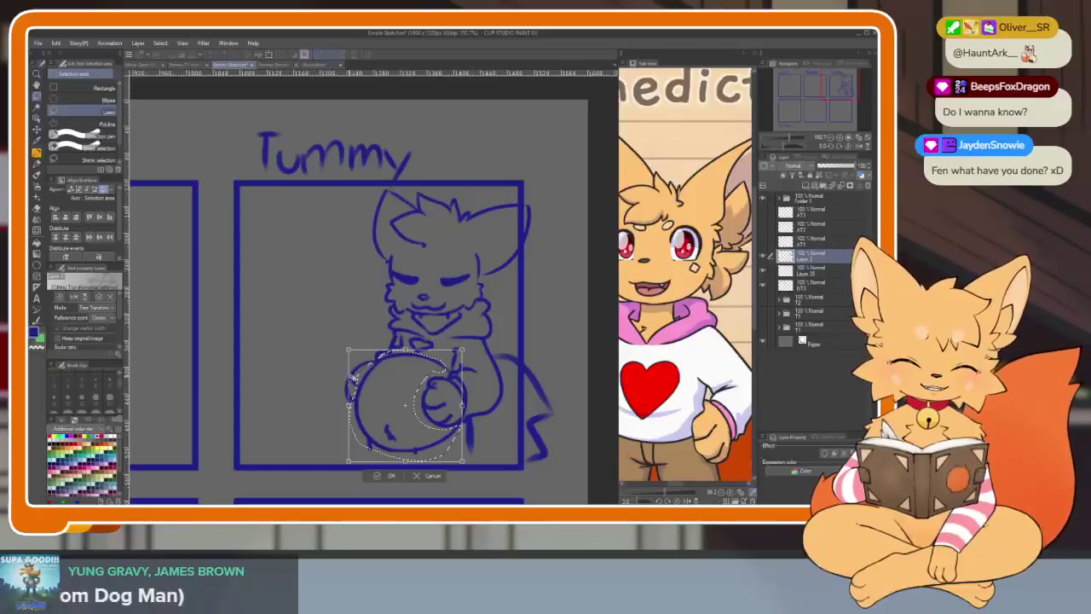
left_click_drag(349, 350, 341, 344)
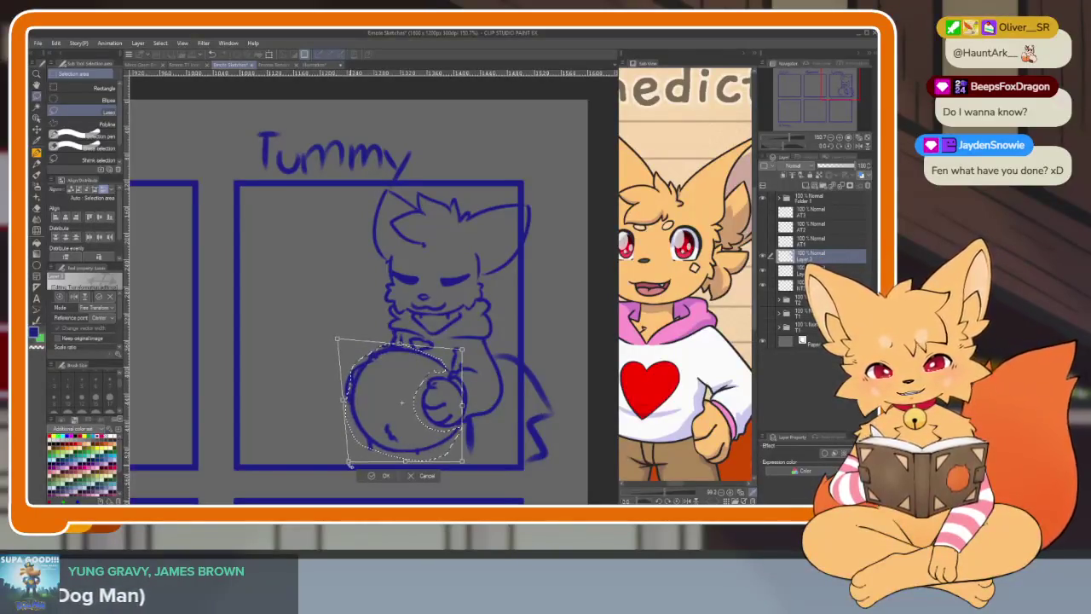
left_click_drag(349, 465, 332, 469)
left_click_drag(461, 460, 465, 473)
left_click_drag(337, 341, 344, 346)
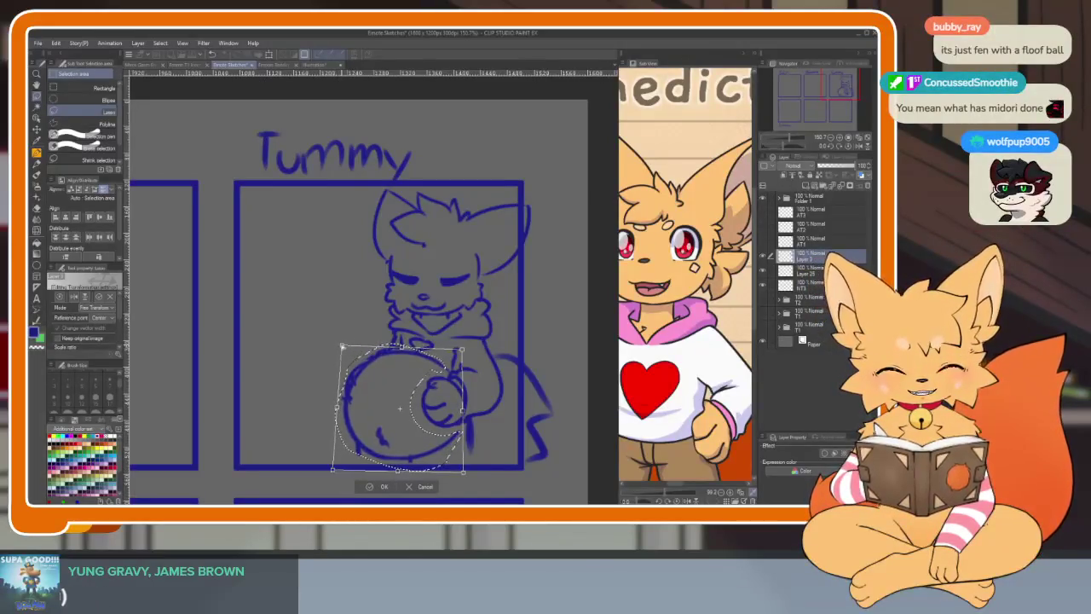
key("Return")
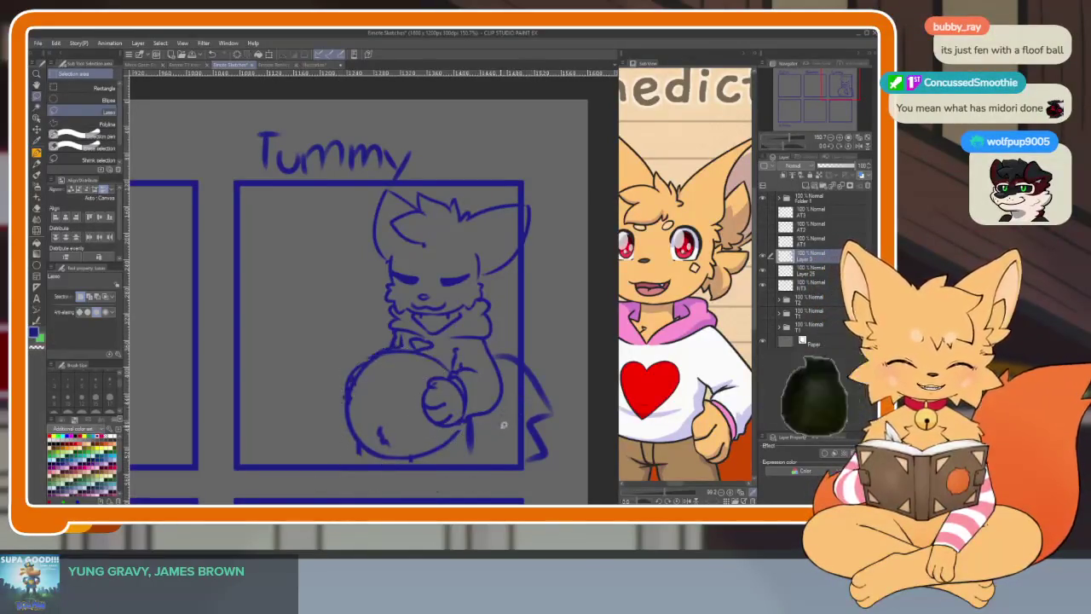
Switch back to the brush and reframe the view of the Tummy box
scroll(524, 396, "down", 3)
scroll(525, 396, "up", 5)
key("b")
scroll(524, 397, "down", 2)
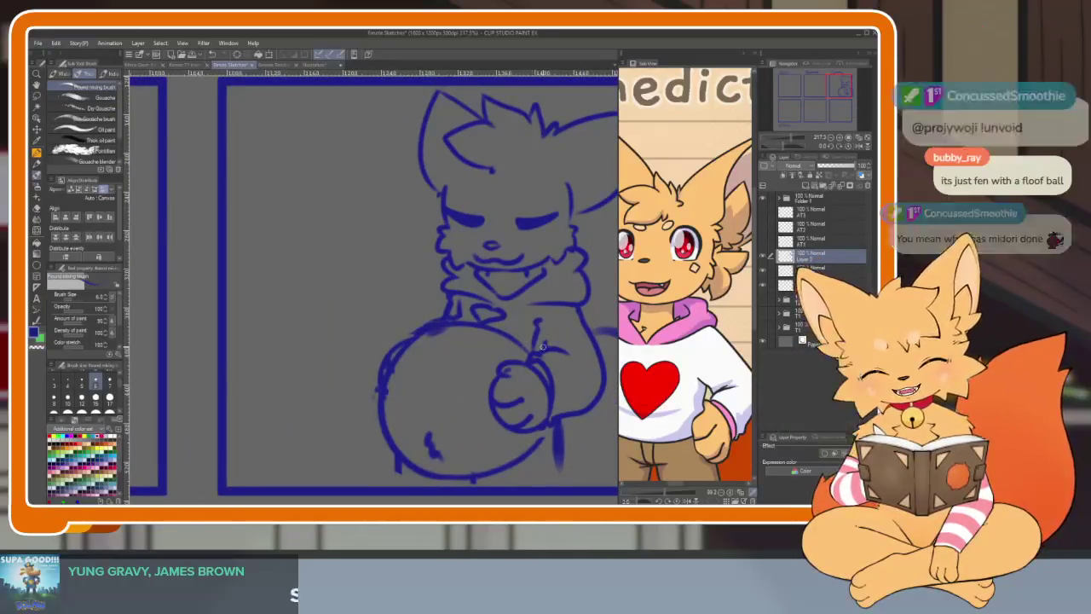
scroll(516, 386, "up", 3)
scroll(516, 386, "right", 1)
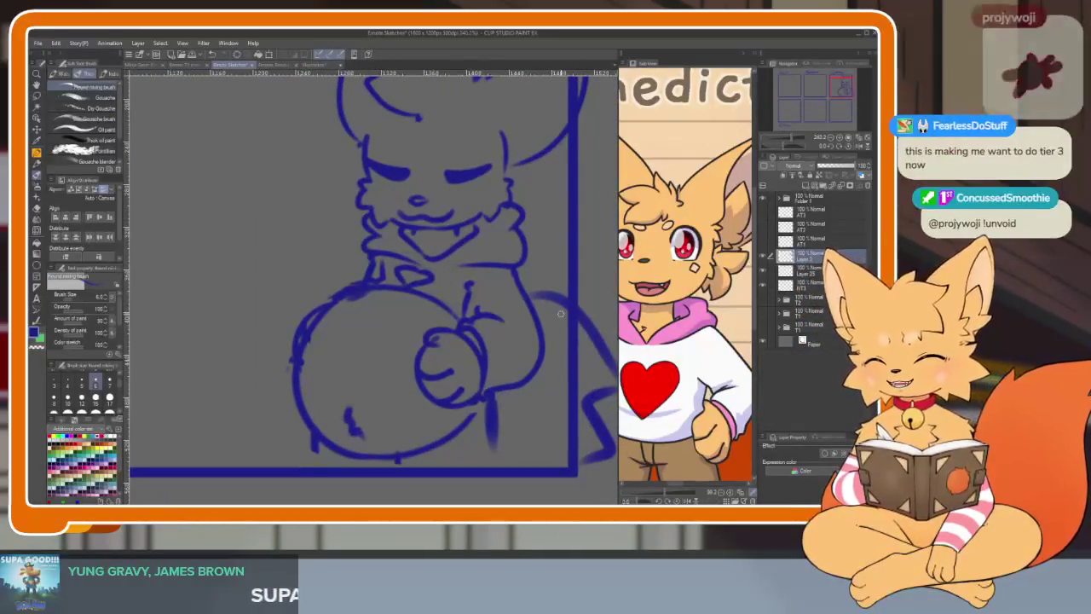
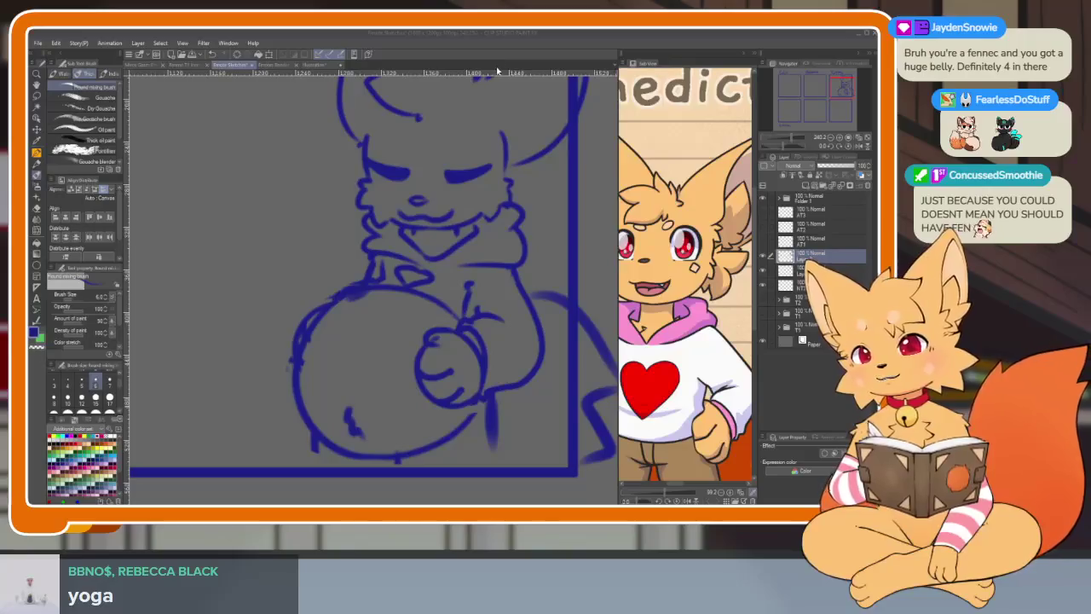
Shift the fennec sketch left inside the Tummy panel
scroll(470, 395, "down", 3)
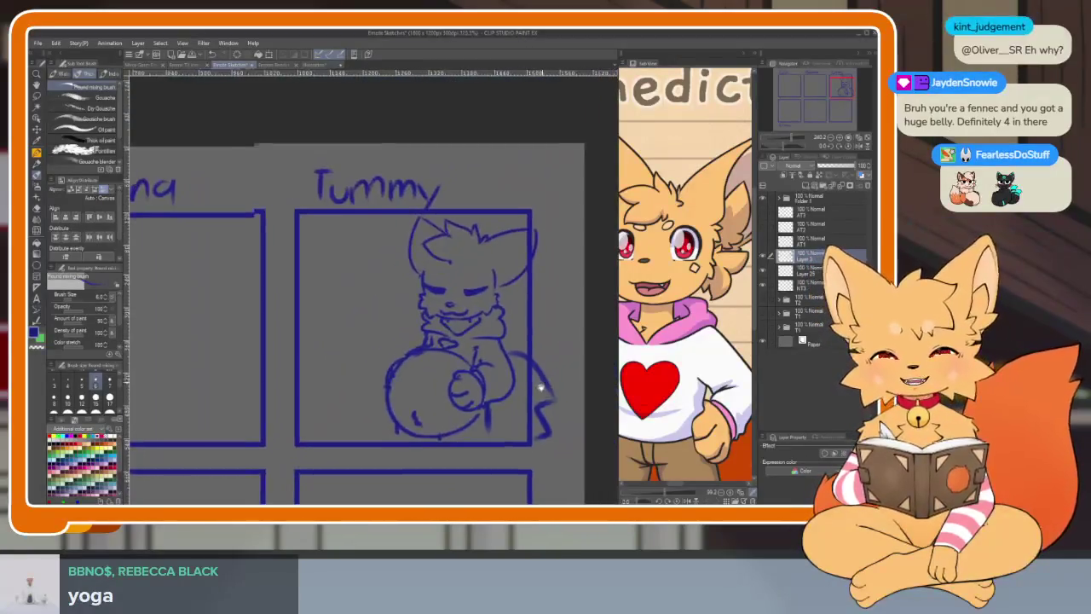
scroll(470, 395, "down", 2)
left_click_drag(469, 395, 401, 395)
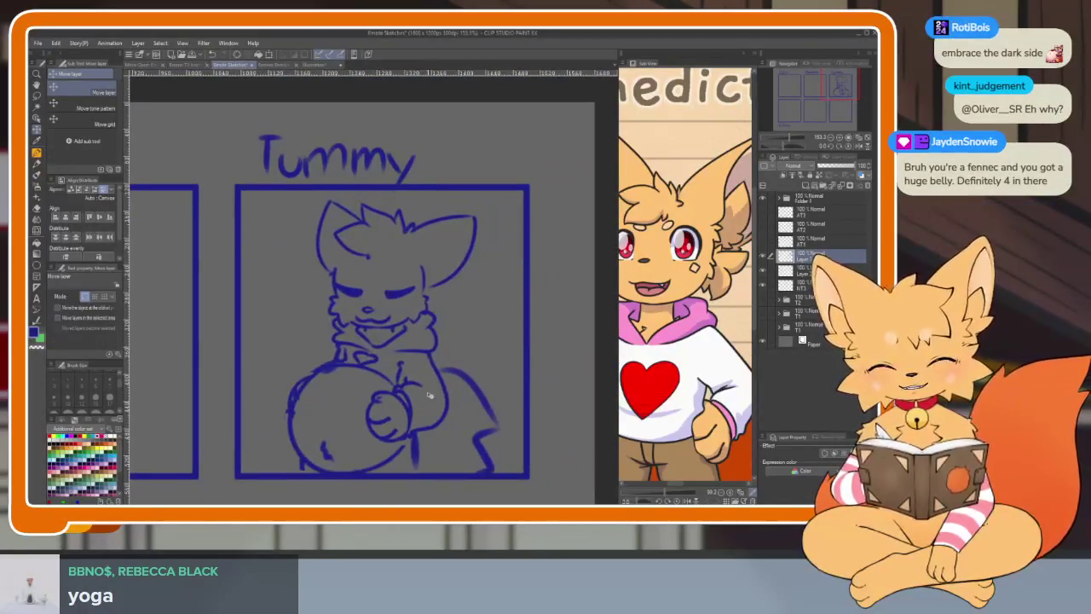
scroll(409, 394, "up", 2)
Erase the stray strokes to the right of the belly
key("e")
scroll(487, 390, "down", 1)
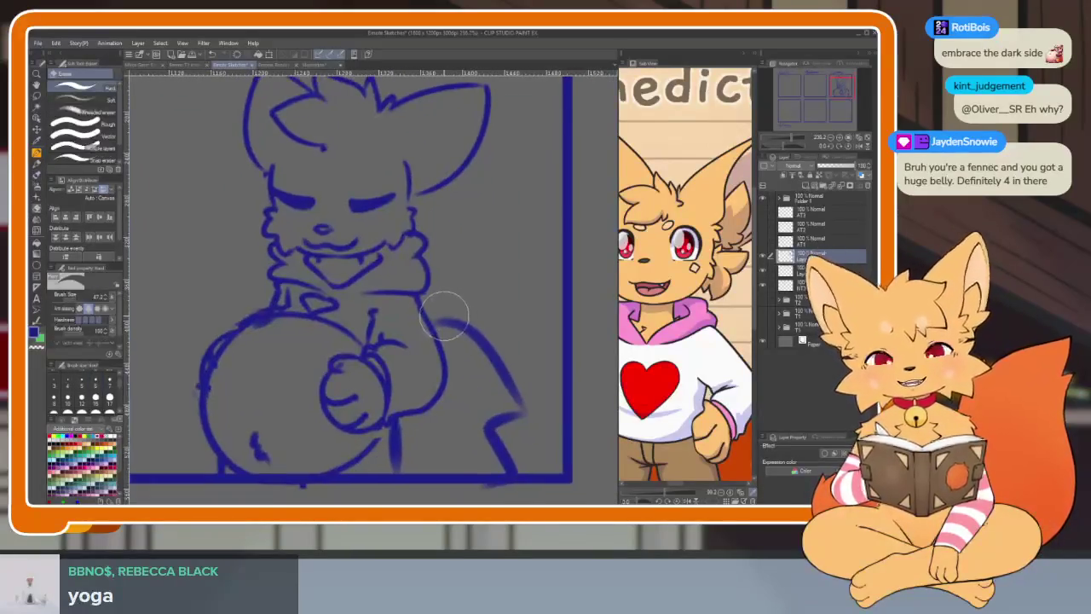
left_click_drag(450, 333, 510, 463)
Draw a big curled tail to the right of the belly
key("b")
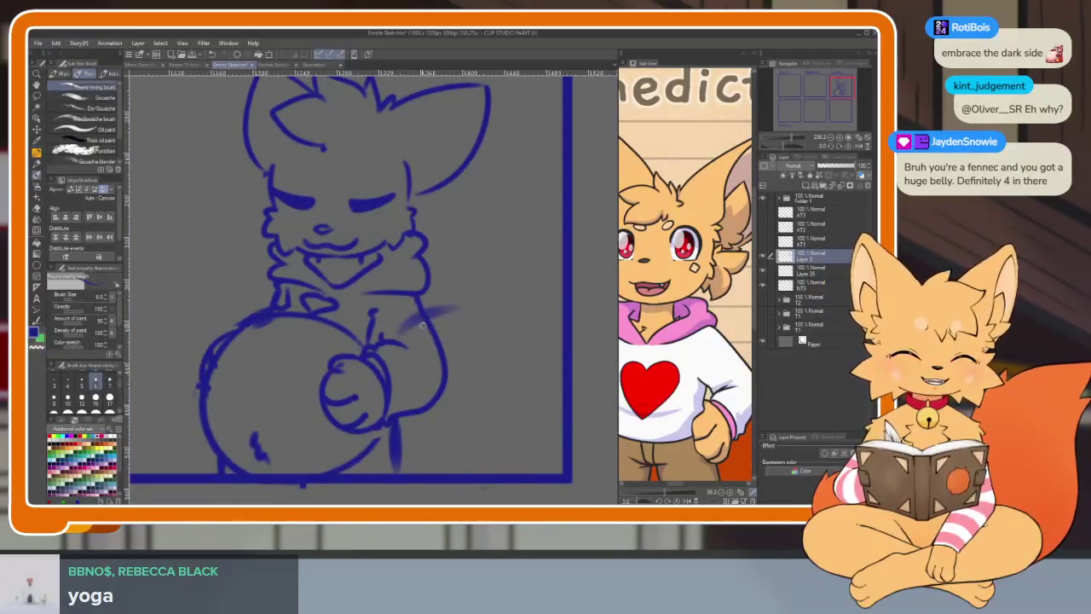
mouse_move(428, 306)
left_mouse_down()
mouse_move(474, 205)
mouse_move(563, 409)
mouse_move(490, 469)
left_mouse_up()
scroll(511, 411, "down", 2)
scroll(511, 411, "up", 2)
Select the Move layer tool and zoom in and out to review the sketch
key("k")
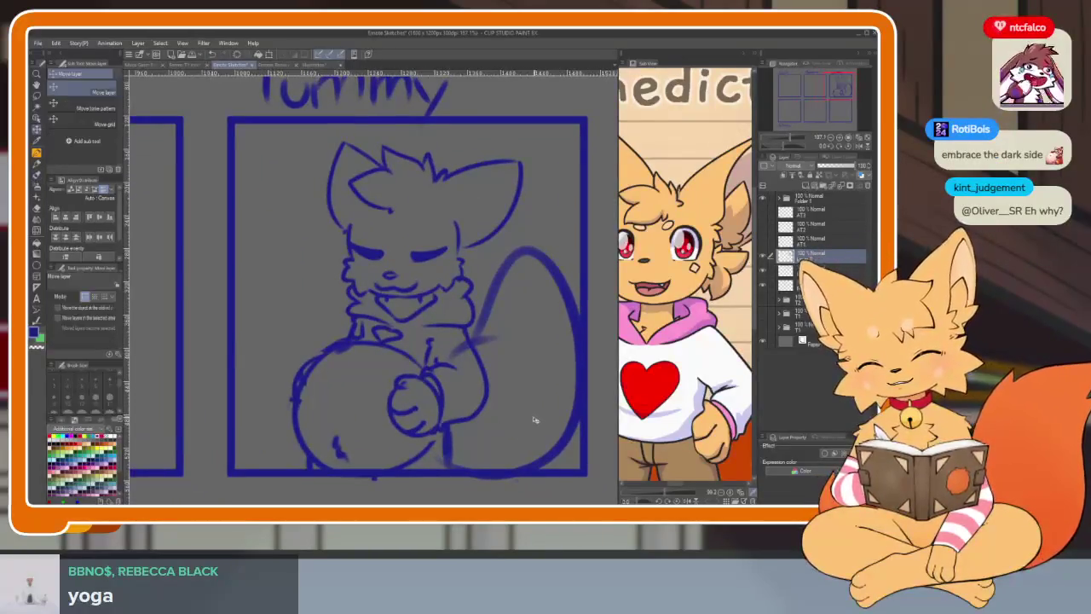
scroll(528, 414, "down", 1)
scroll(527, 408, "up", 1)
scroll(525, 401, "down", 1)
scroll(521, 404, "up", 1)
scroll(516, 409, "down", 1)
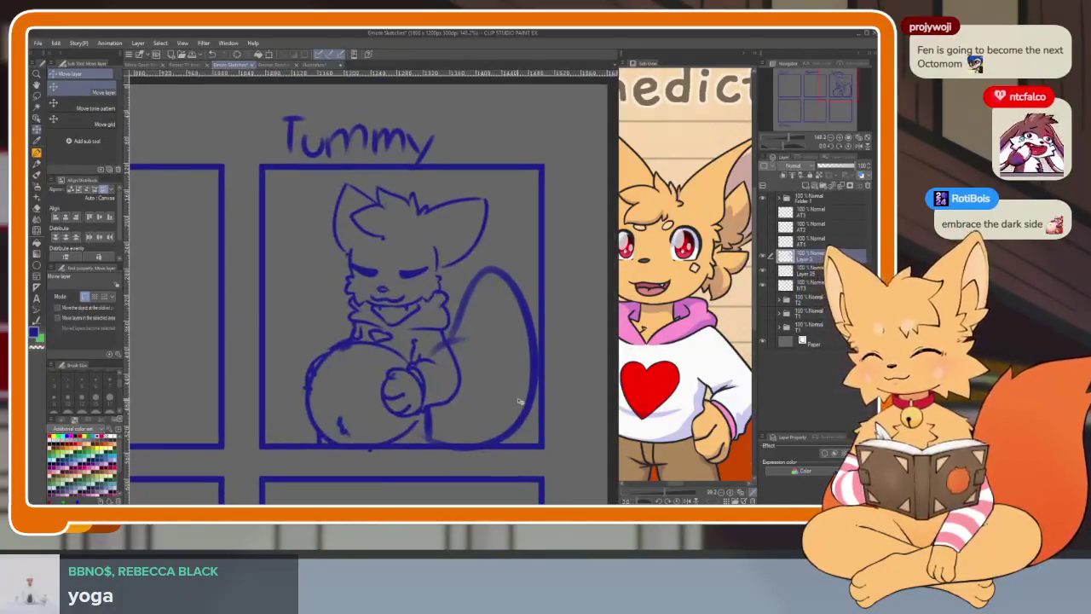
scroll(516, 407, "up", 1)
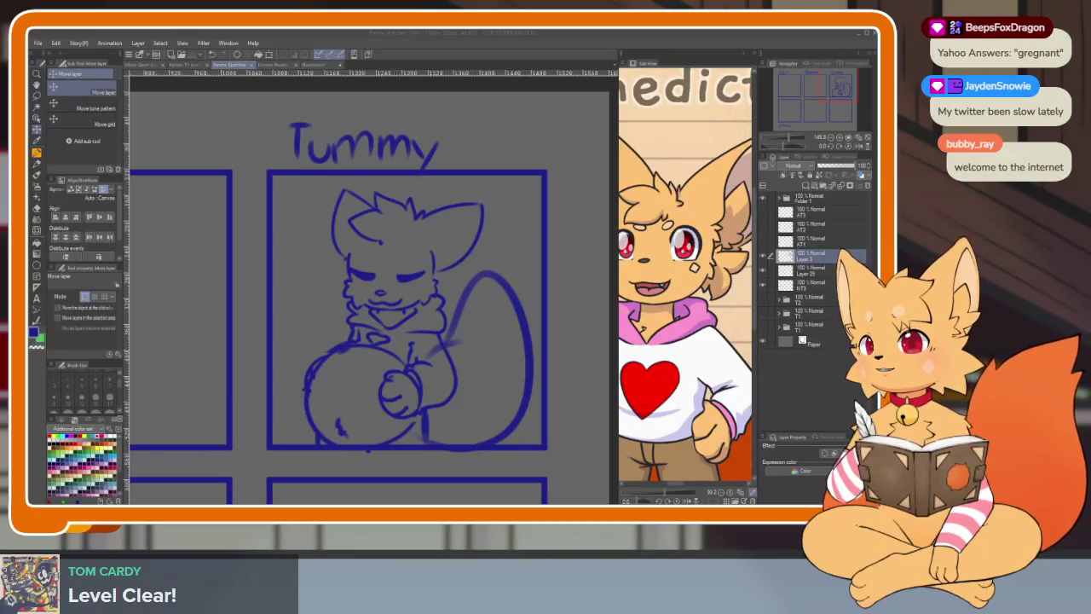
Bring the X media page forward and browse its thumbnail grid
key("alt+Tab")
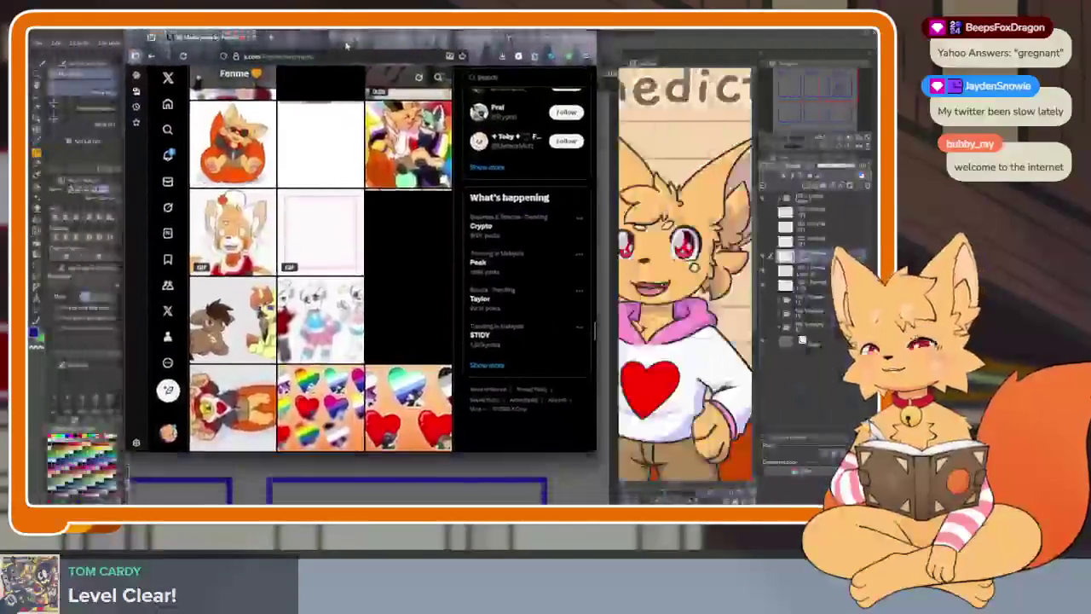
scroll(339, 242, "down", 2)
scroll(339, 241, "down", 1)
scroll(341, 238, "down", 1)
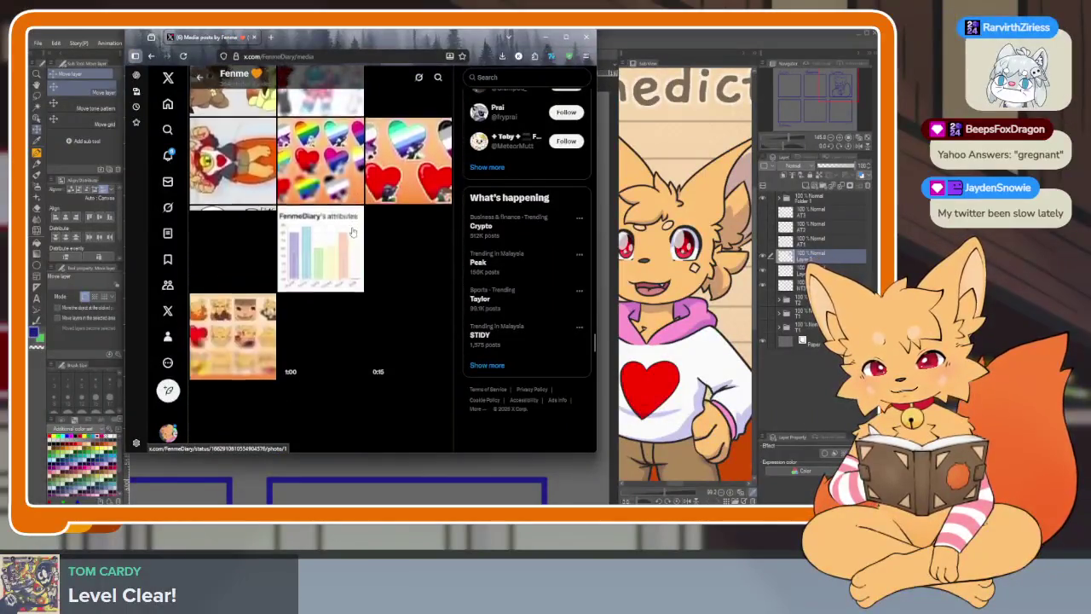
scroll(345, 234, "down", 2)
scroll(350, 230, "down", 1)
scroll(350, 230, "down", 1)
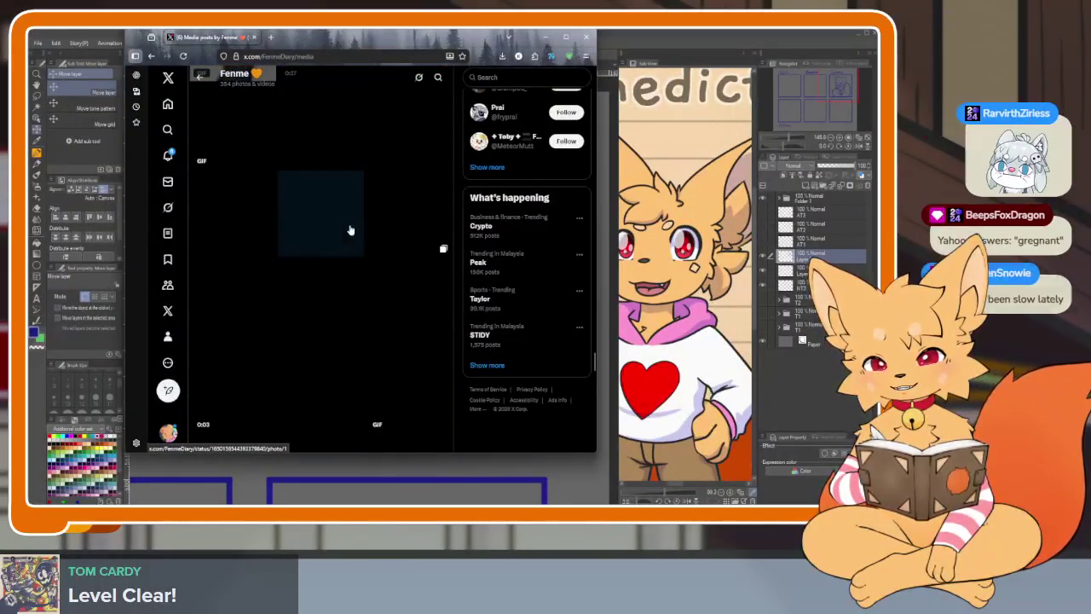
scroll(349, 230, "up", 2)
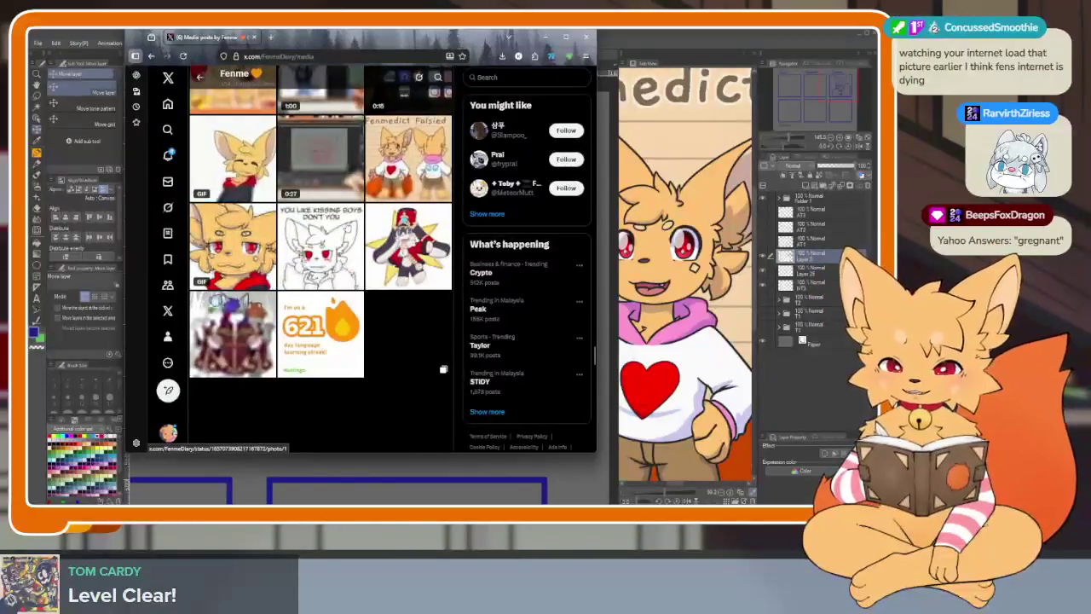
scroll(346, 229, "down", 2)
scroll(345, 228, "down", 1)
scroll(344, 227, "down", 1)
scroll(343, 226, "down", 1)
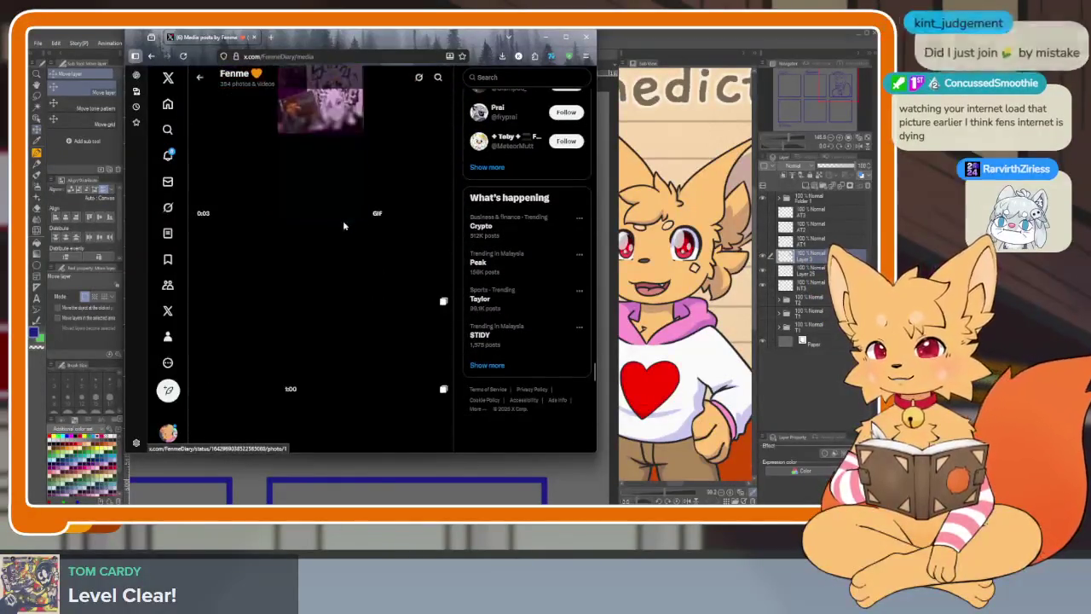
scroll(344, 226, "down", 1)
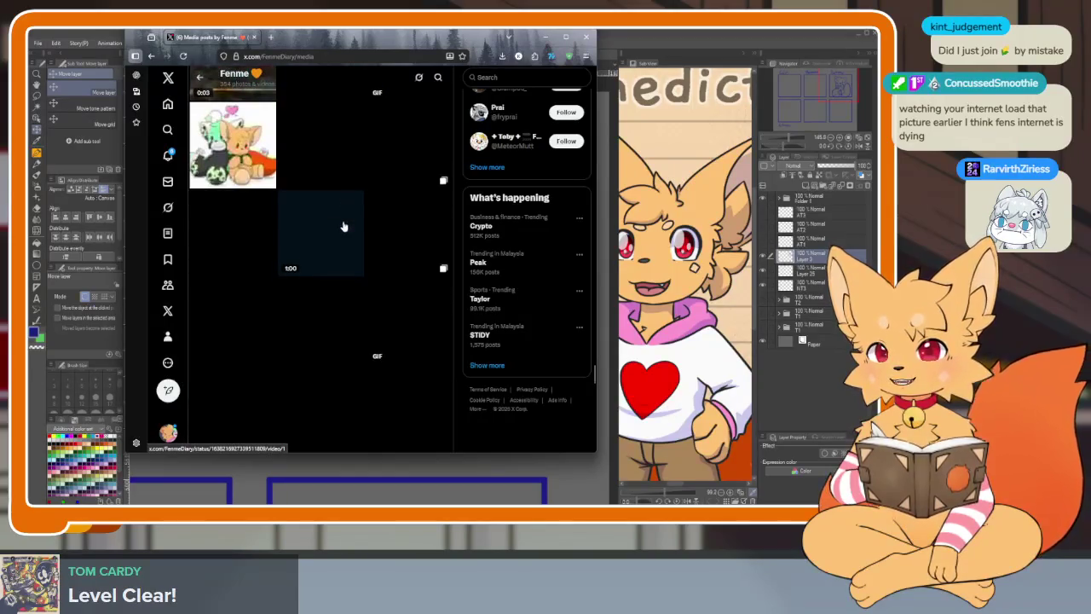
scroll(343, 225, "up", 1)
scroll(342, 226, "up", 1)
scroll(341, 225, "down", 2)
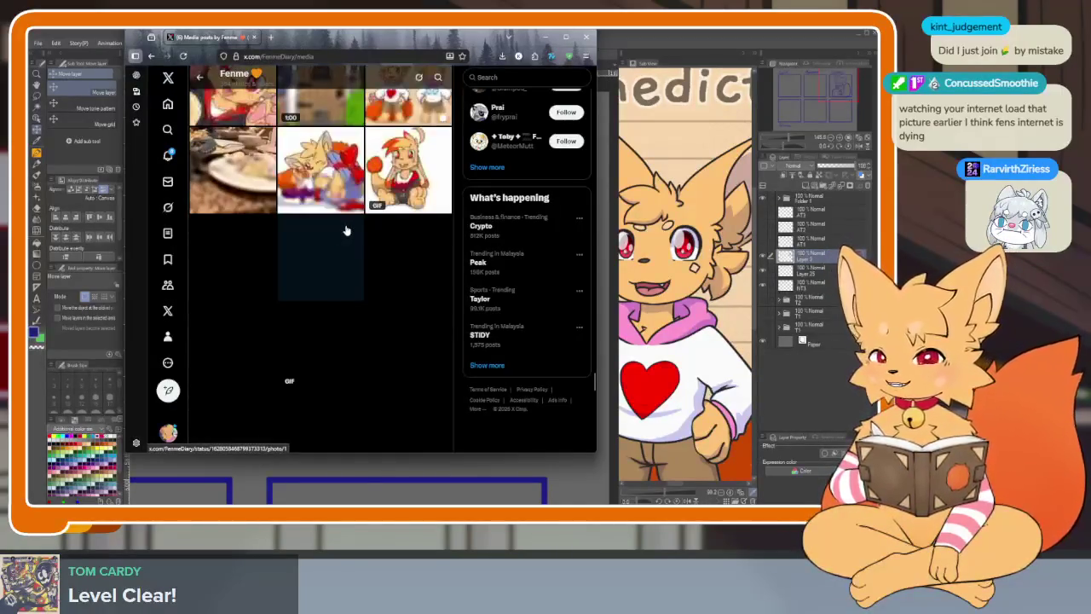
scroll(344, 232, "up", 1)
scroll(339, 240, "down", 1)
scroll(339, 241, "down", 1)
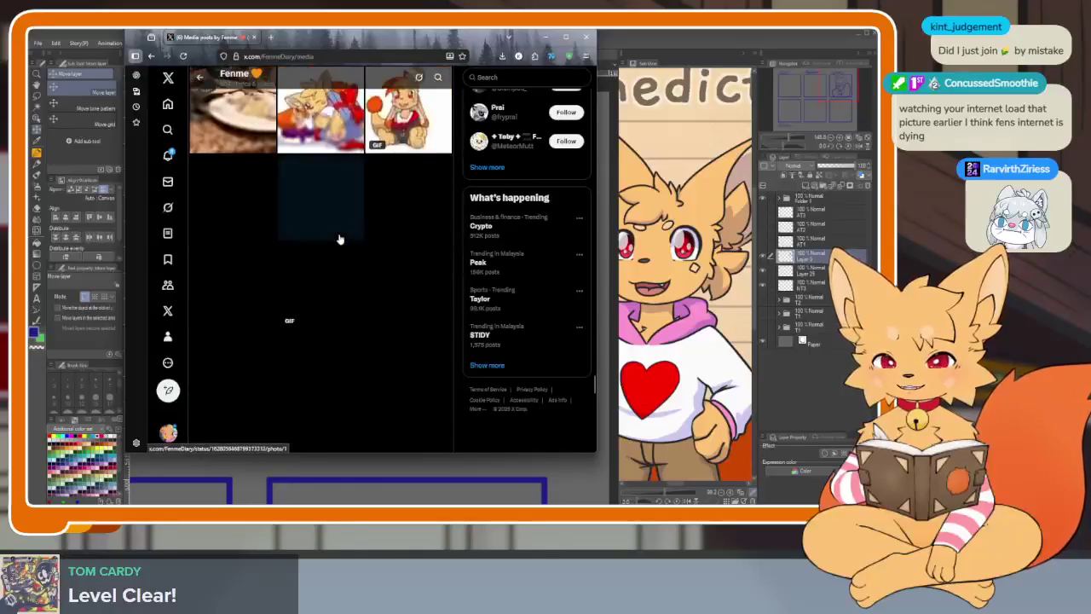
scroll(339, 240, "down", 1)
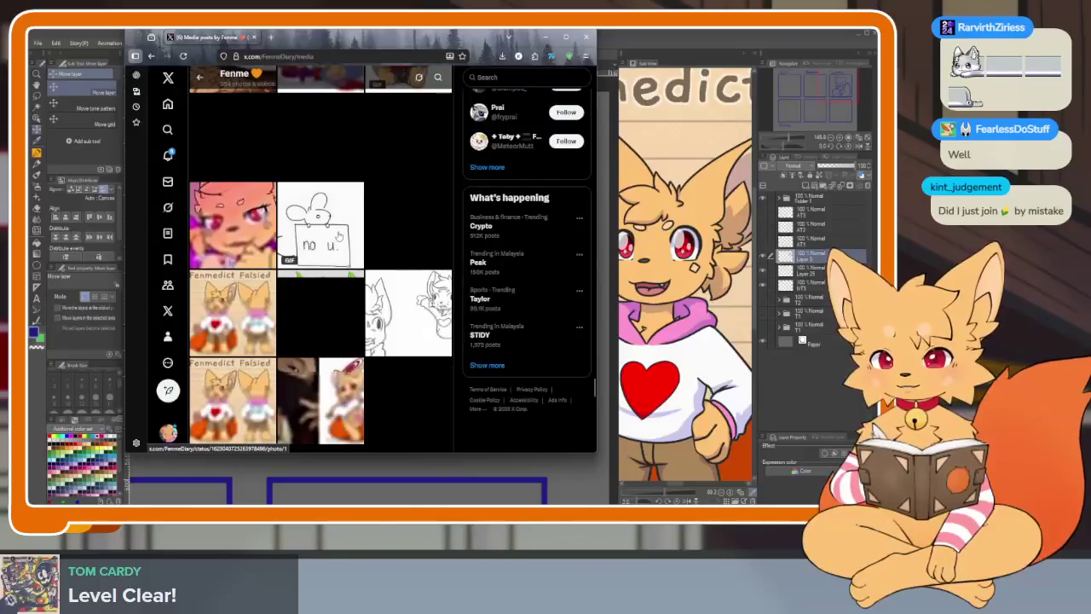
Load further media rows, then move the browser down to reveal the Tummy sketch and back
scroll(339, 236, "down", 3)
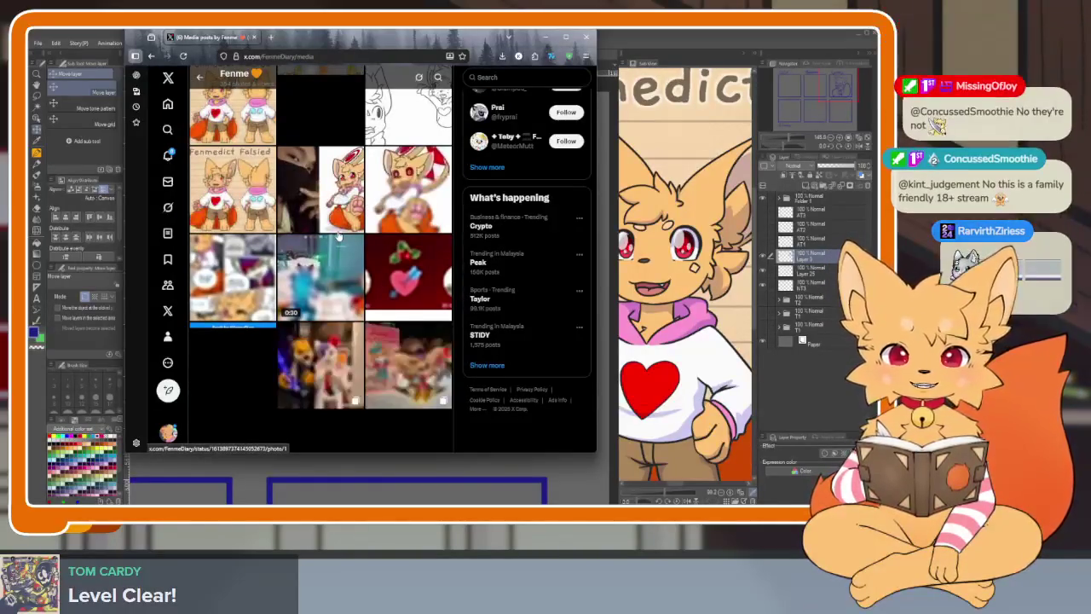
scroll(337, 237, "down", 5)
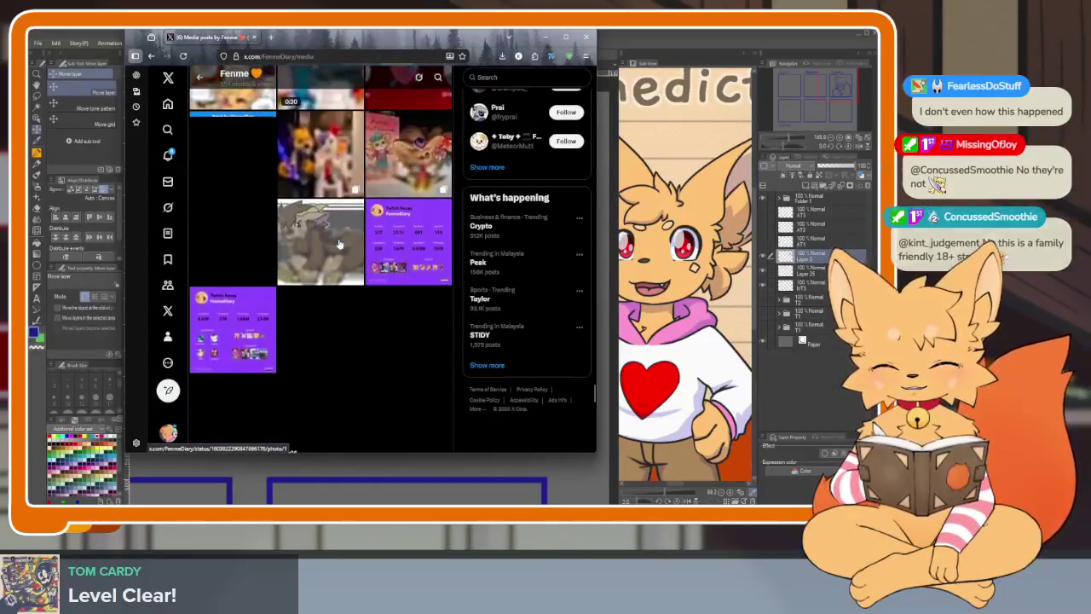
scroll(338, 244, "down", 3)
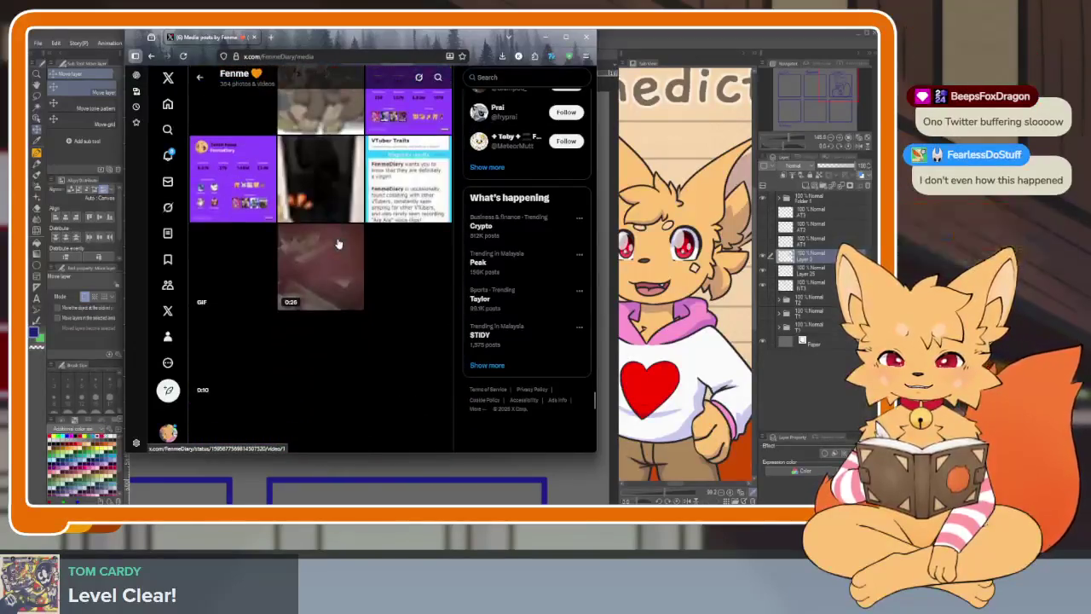
scroll(339, 245, "down", 1)
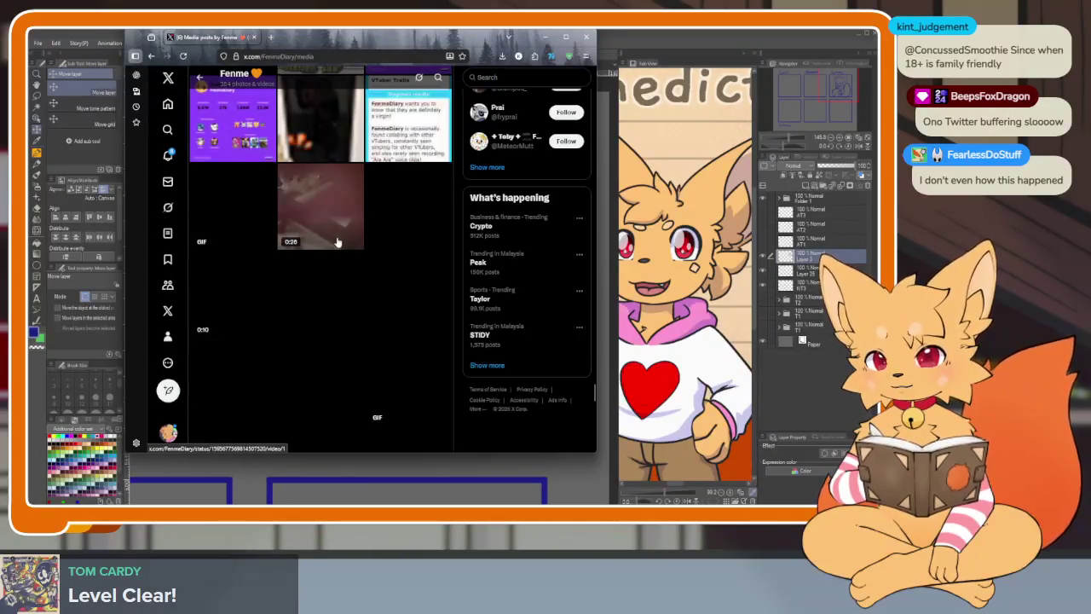
scroll(337, 243, "down", 1)
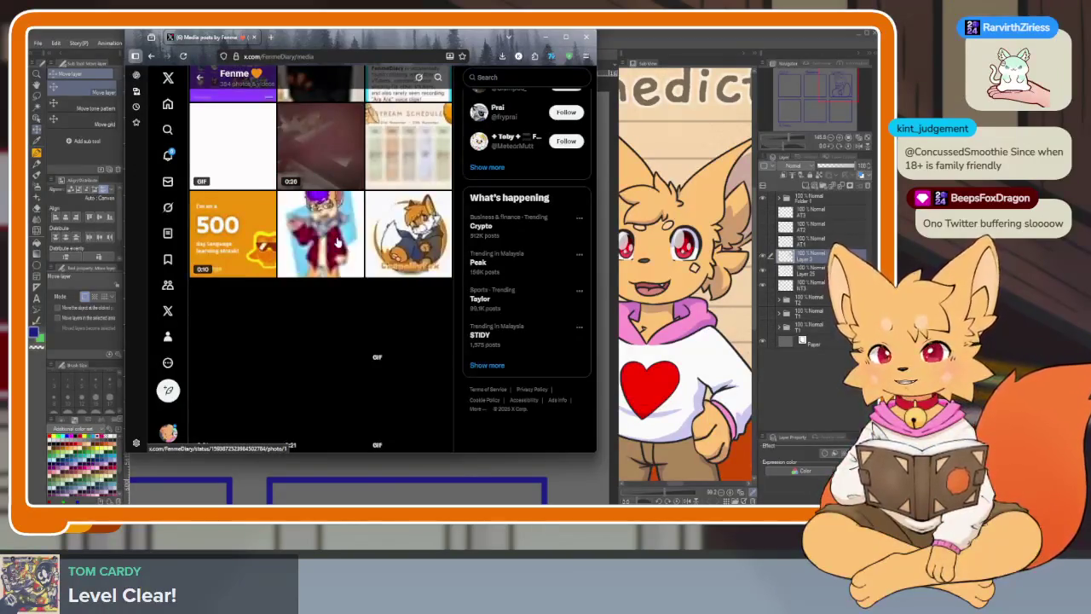
scroll(337, 243, "down", 1)
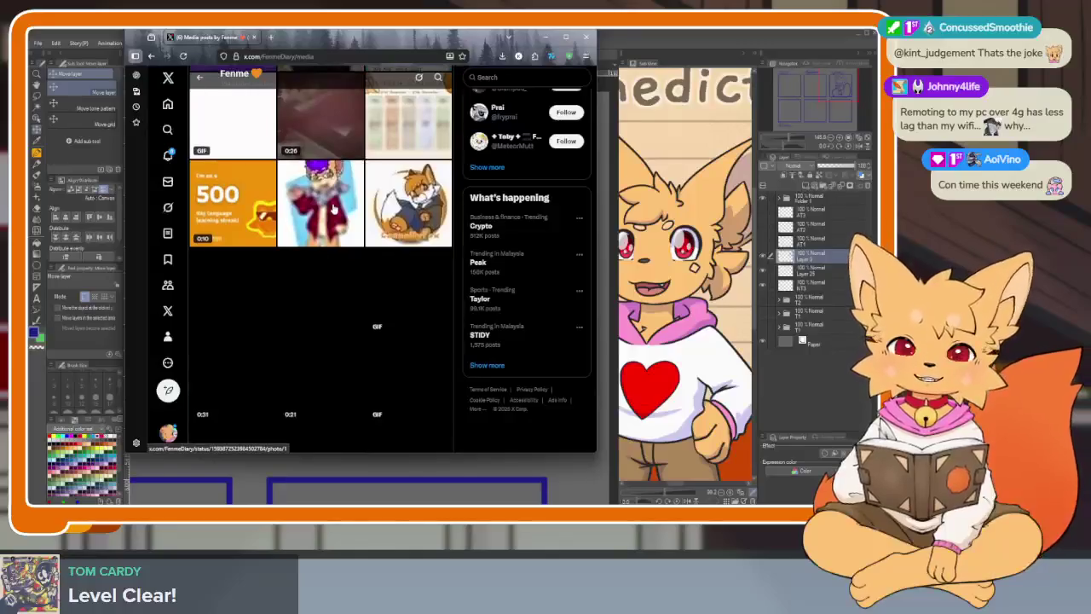
mouse_move(437, 40)
left_mouse_down()
mouse_move(452, 74)
mouse_move(503, 484)
left_mouse_up()
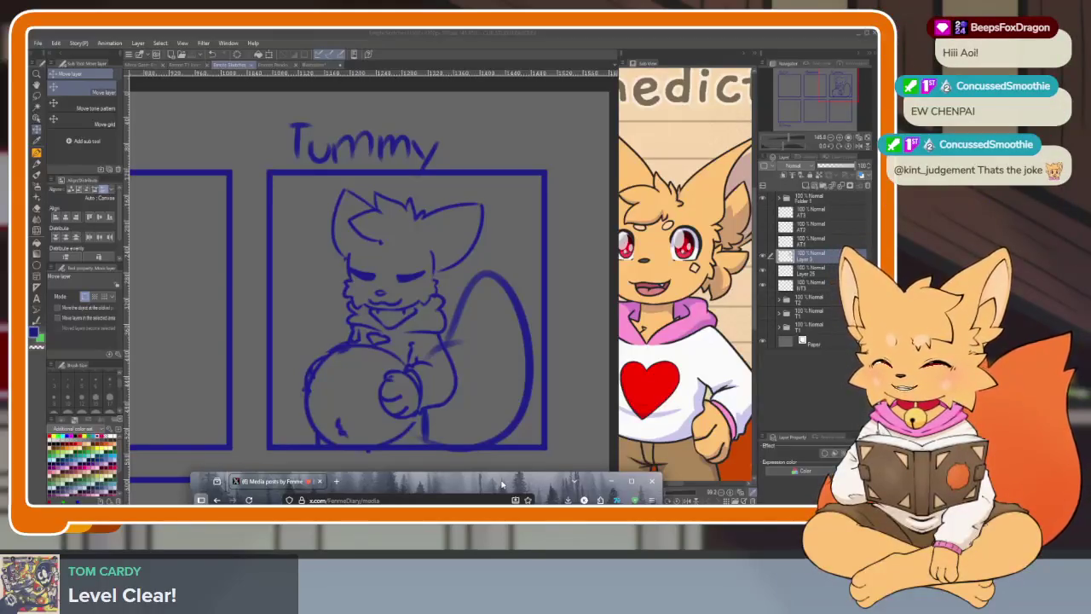
left_click_drag(503, 484, 477, 79)
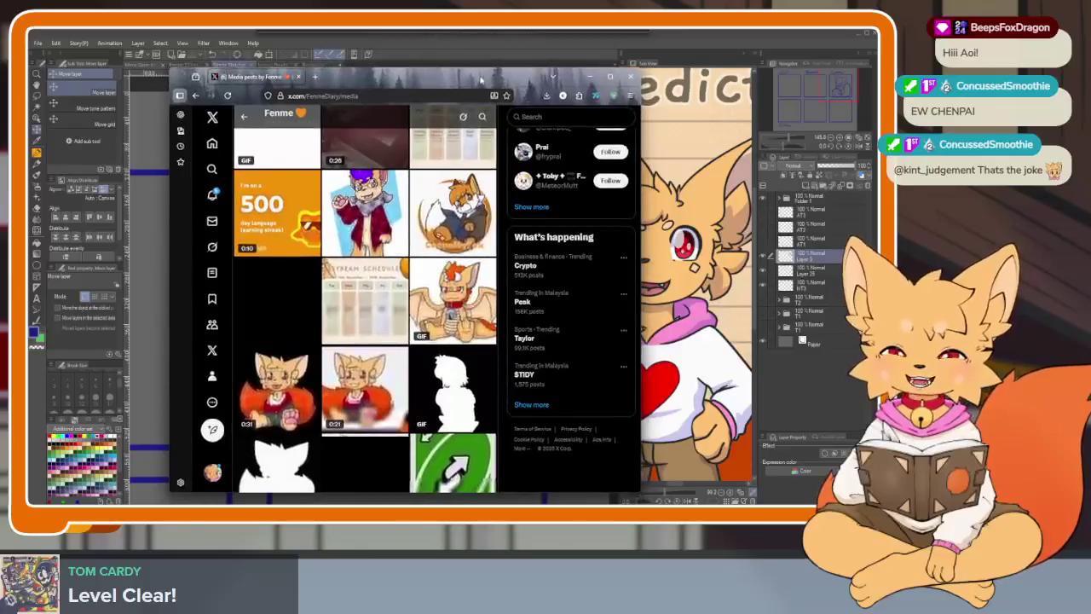
scroll(420, 299, "down", 2)
scroll(420, 299, "down", 1)
scroll(419, 299, "down", 1)
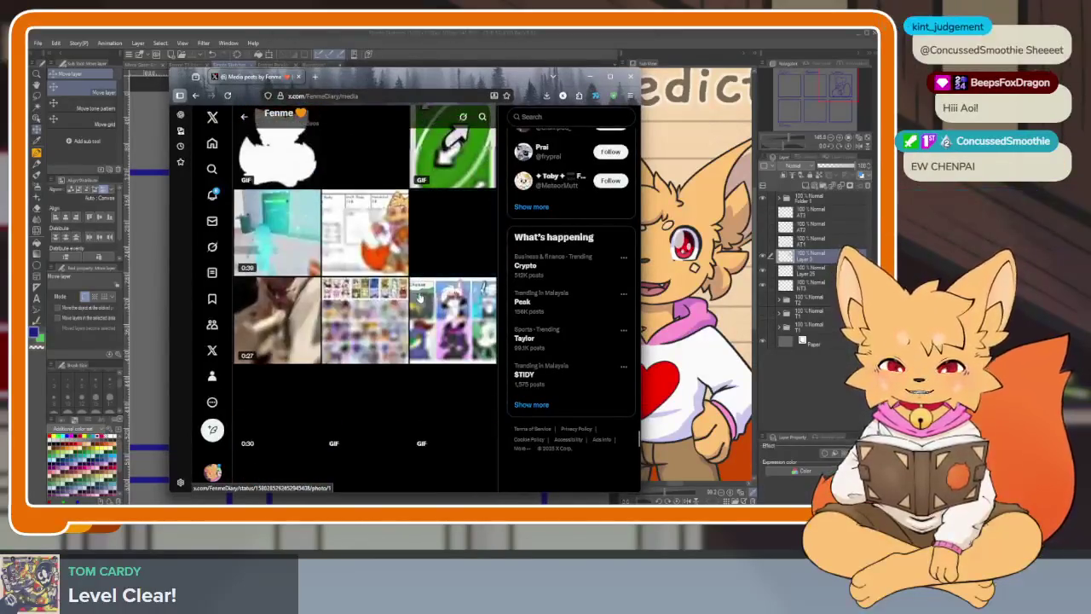
scroll(419, 298, "down", 2)
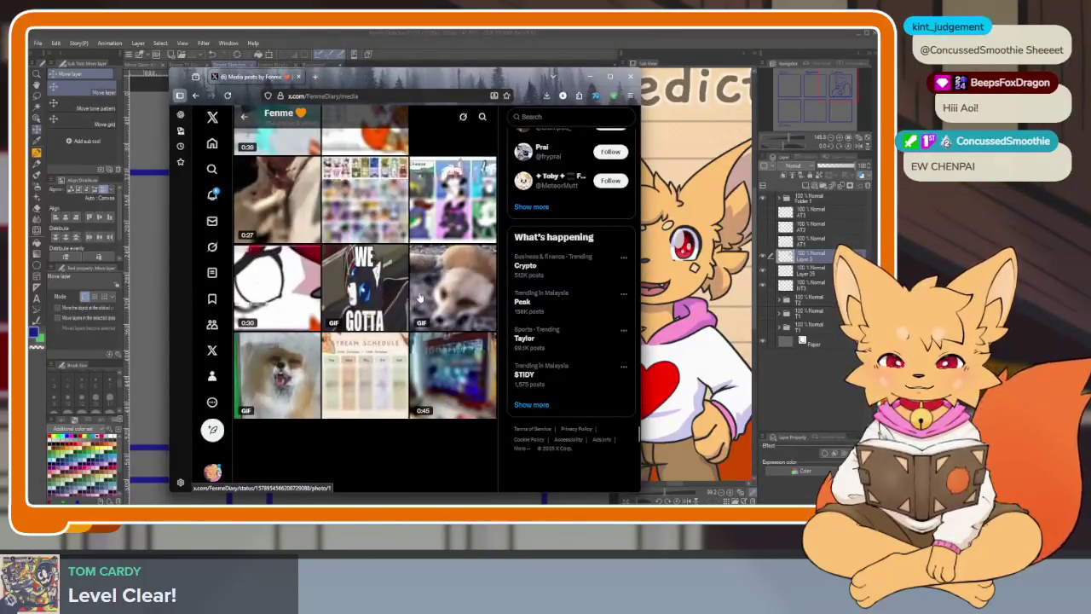
scroll(419, 298, "down", 1)
scroll(392, 288, "down", 1)
scroll(361, 279, "down", 1)
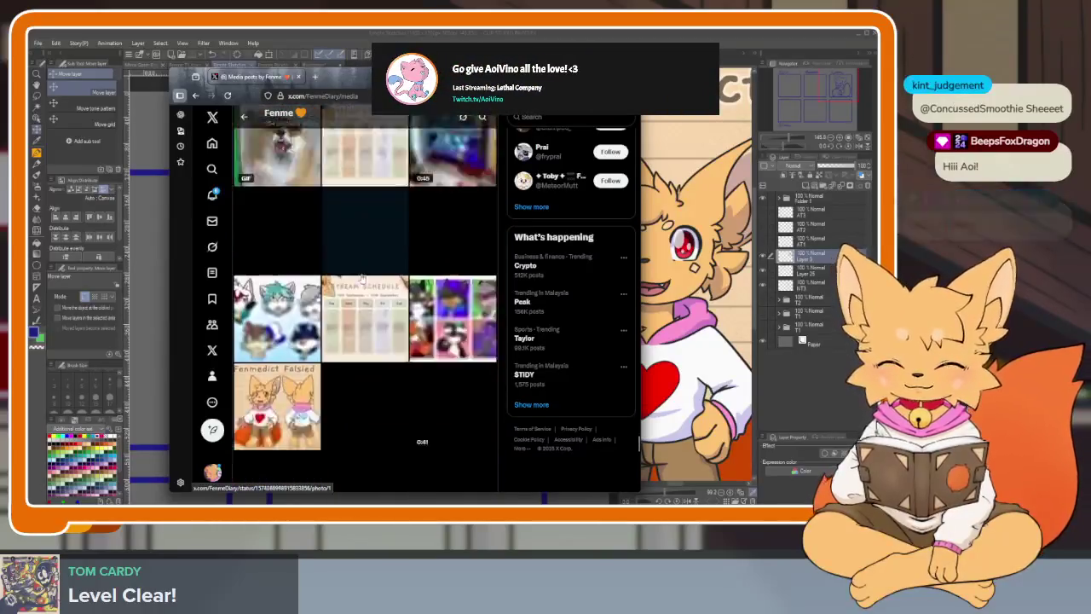
scroll(361, 279, "down", 1)
scroll(362, 278, "down", 1)
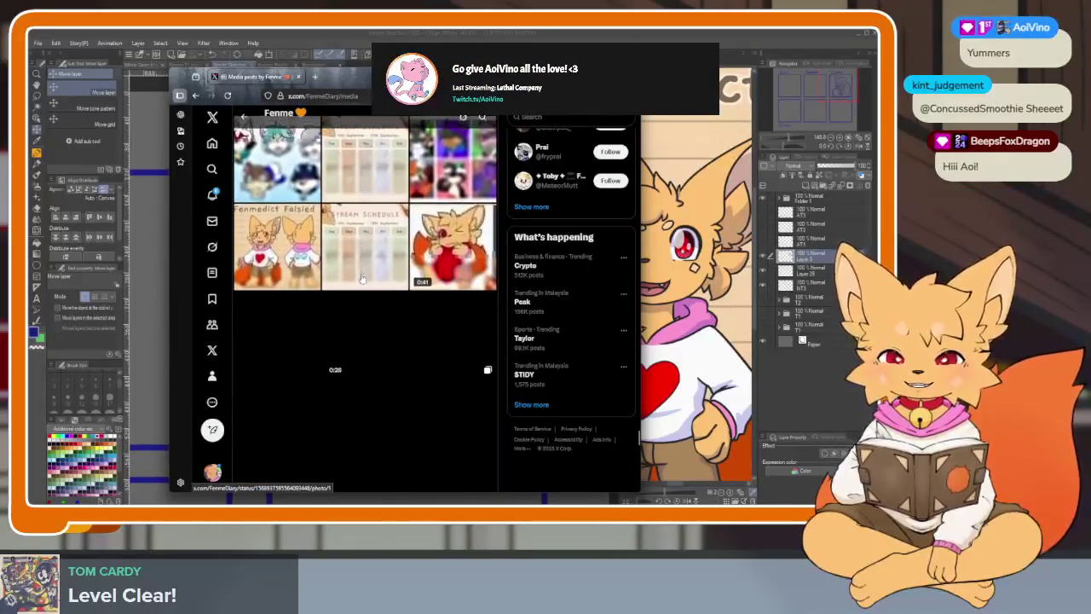
scroll(361, 279, "down", 1)
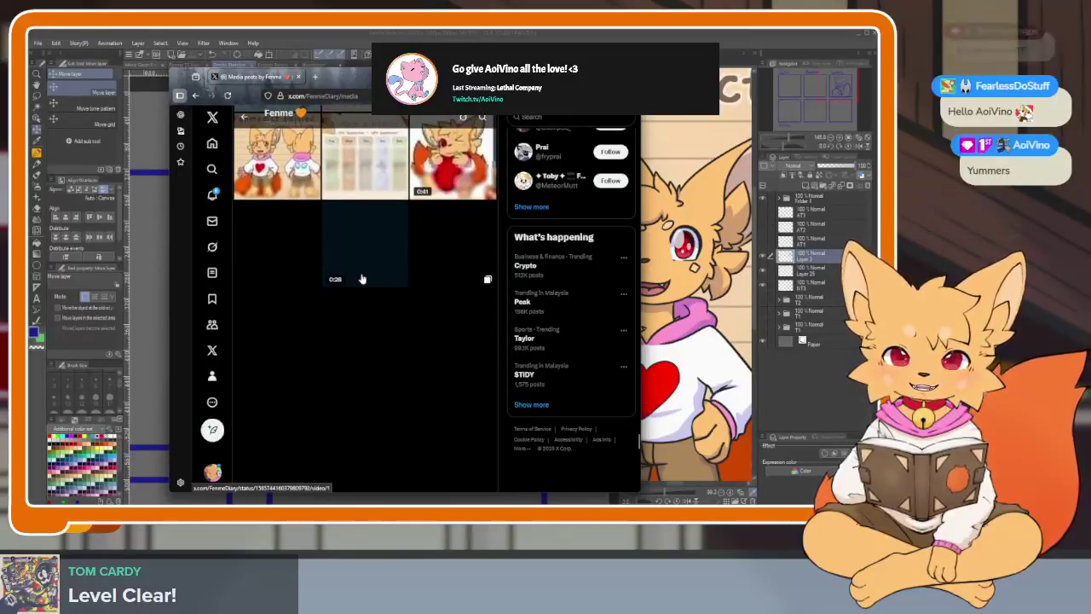
scroll(362, 279, "down", 1)
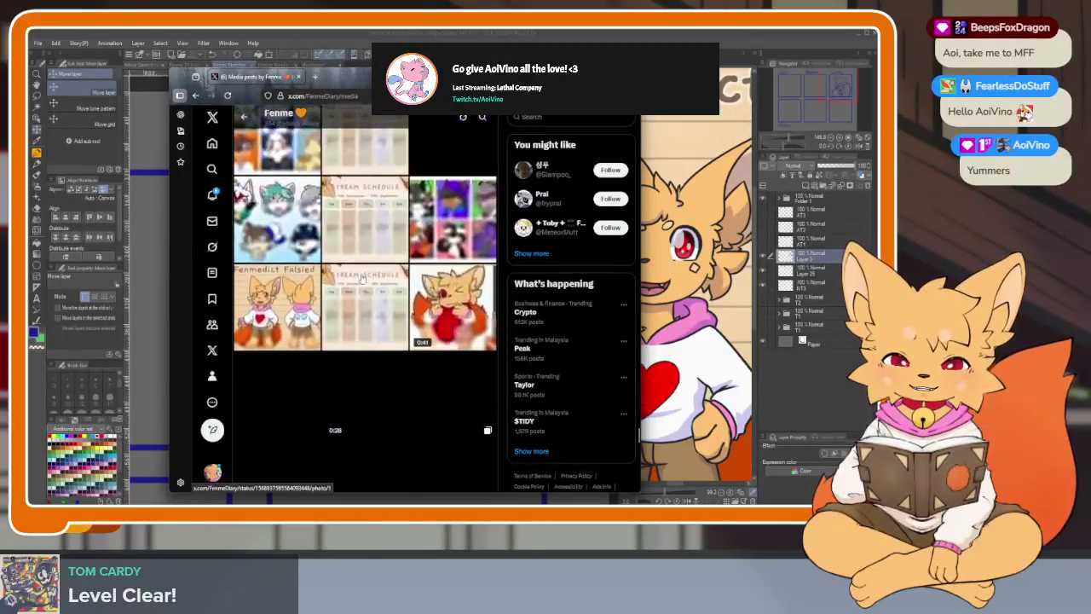
scroll(362, 279, "down", 3)
scroll(362, 279, "down", 2)
scroll(361, 279, "down", 1)
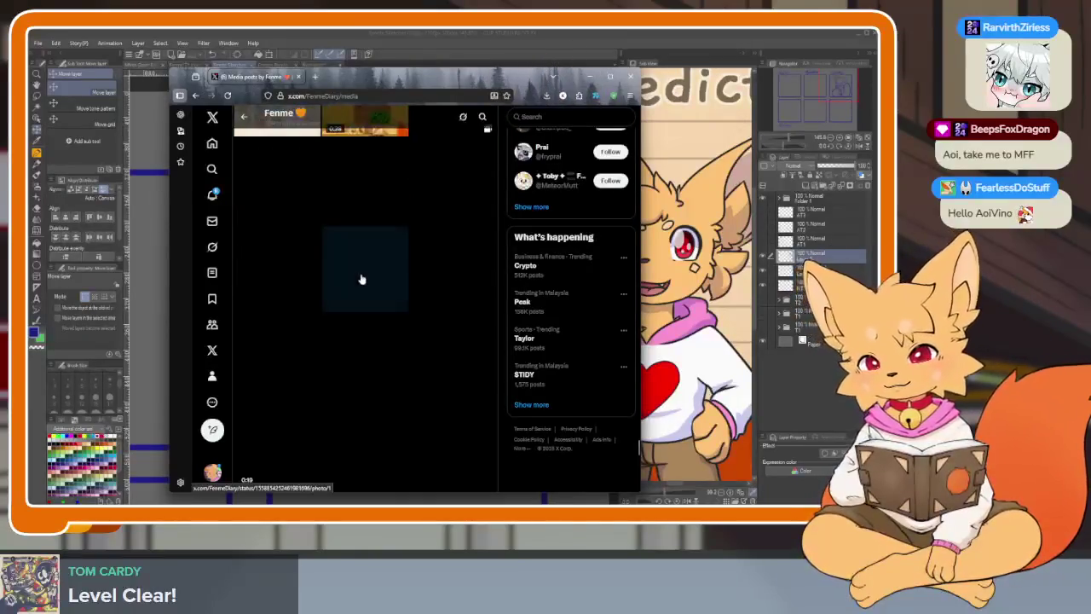
scroll(362, 279, "down", 1)
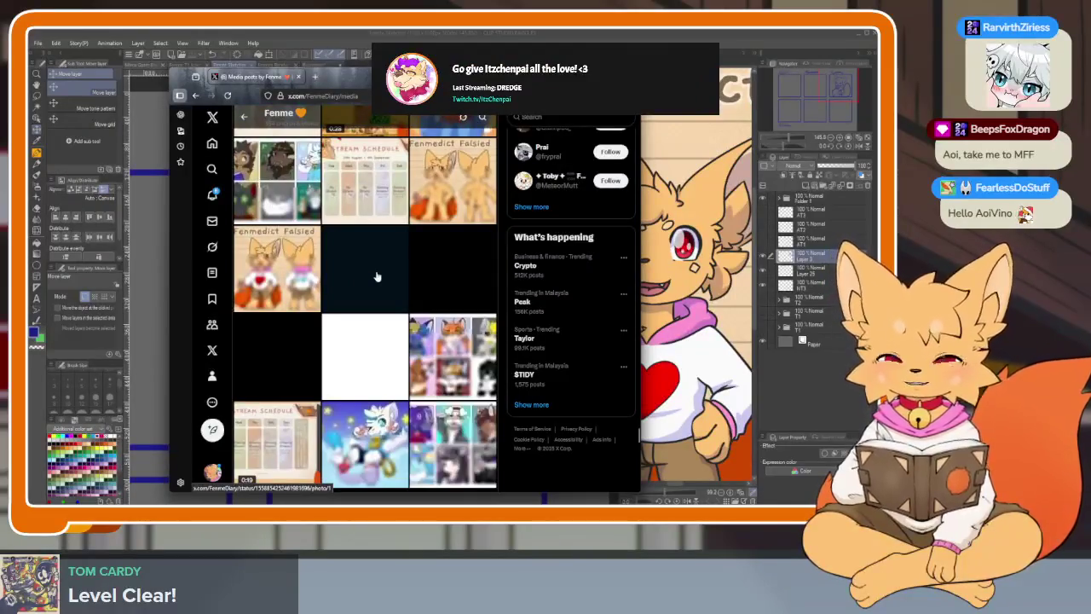
scroll(377, 276, "down", 2)
scroll(377, 276, "down", 1)
scroll(377, 277, "down", 1)
scroll(377, 276, "down", 1)
scroll(377, 276, "up", 2)
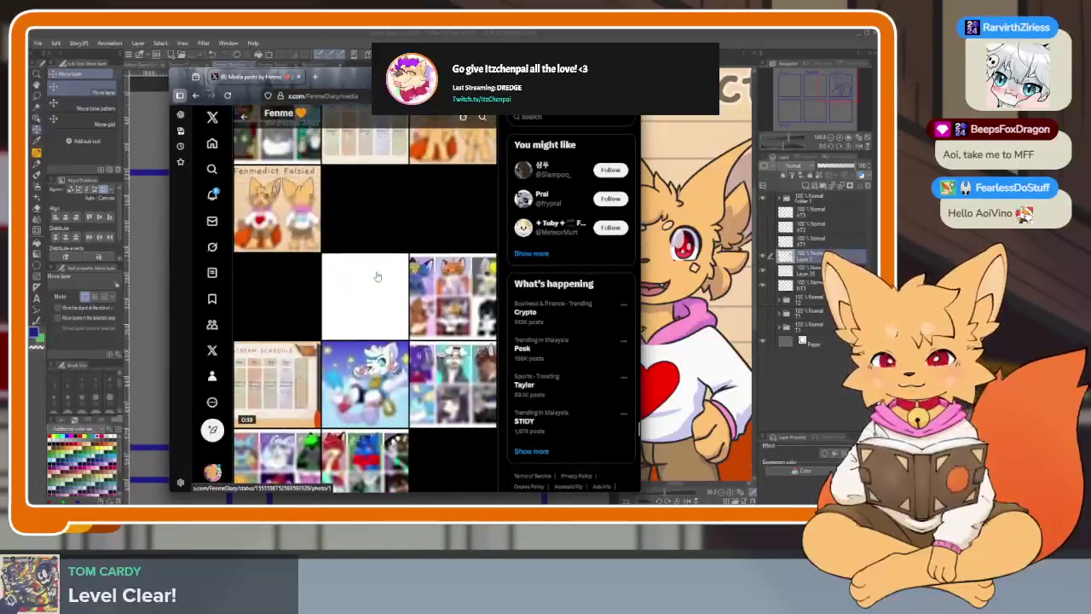
scroll(377, 276, "down", 2)
scroll(377, 277, "down", 2)
scroll(377, 276, "down", 1)
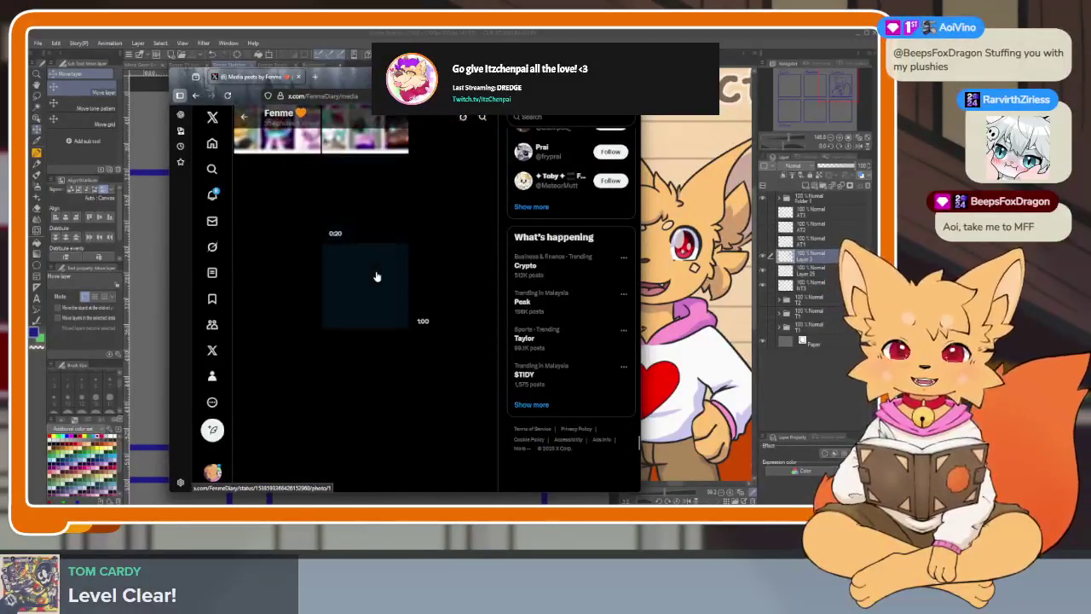
scroll(377, 276, "up", 1)
scroll(376, 276, "down", 1)
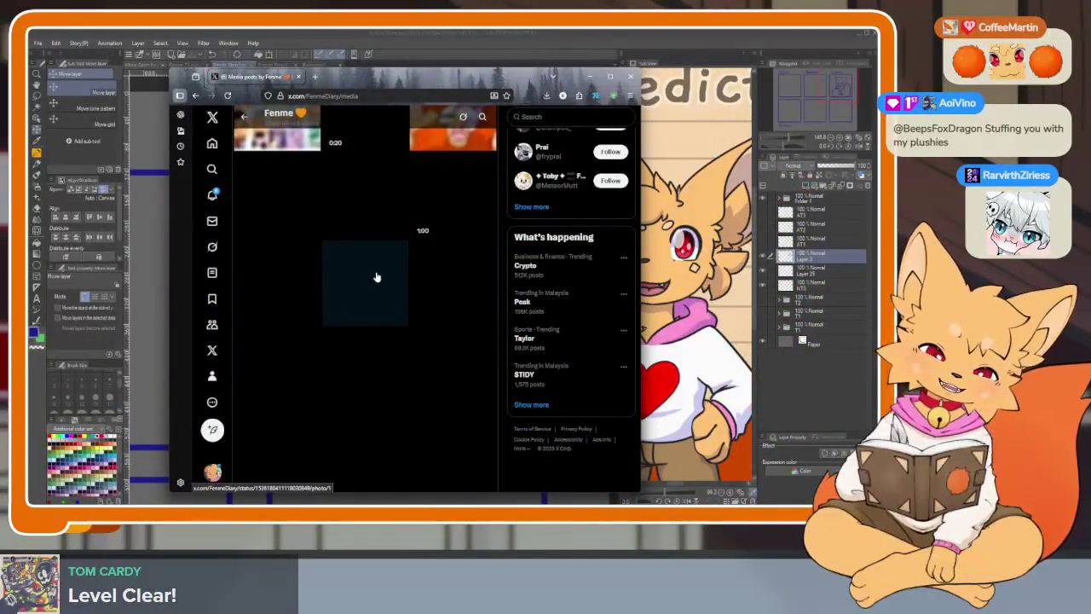
scroll(377, 276, "up", 1)
scroll(368, 329, "down", 1)
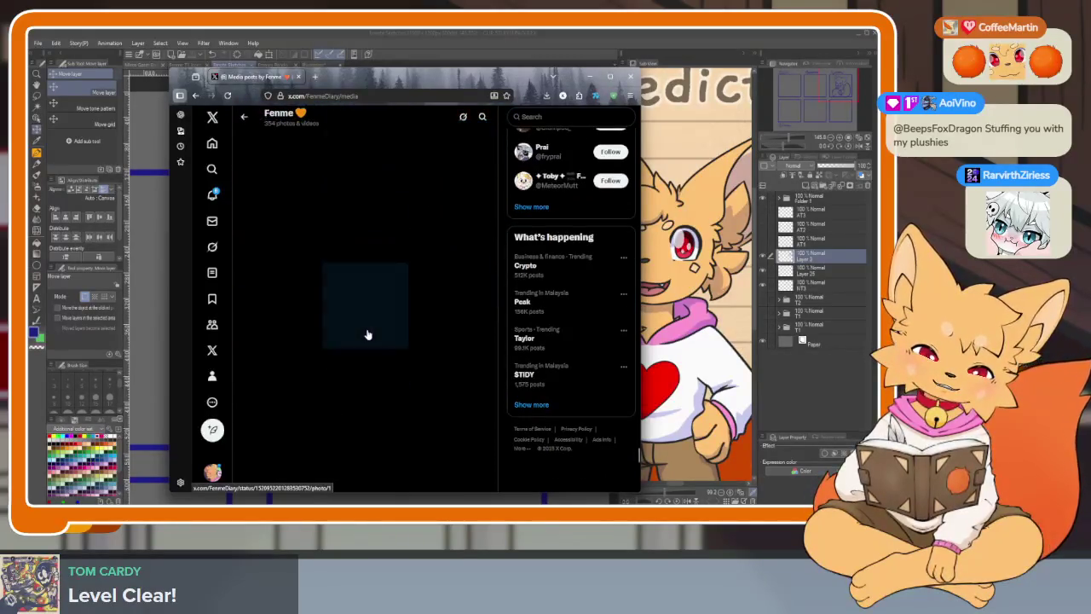
scroll(367, 335, "up", 1)
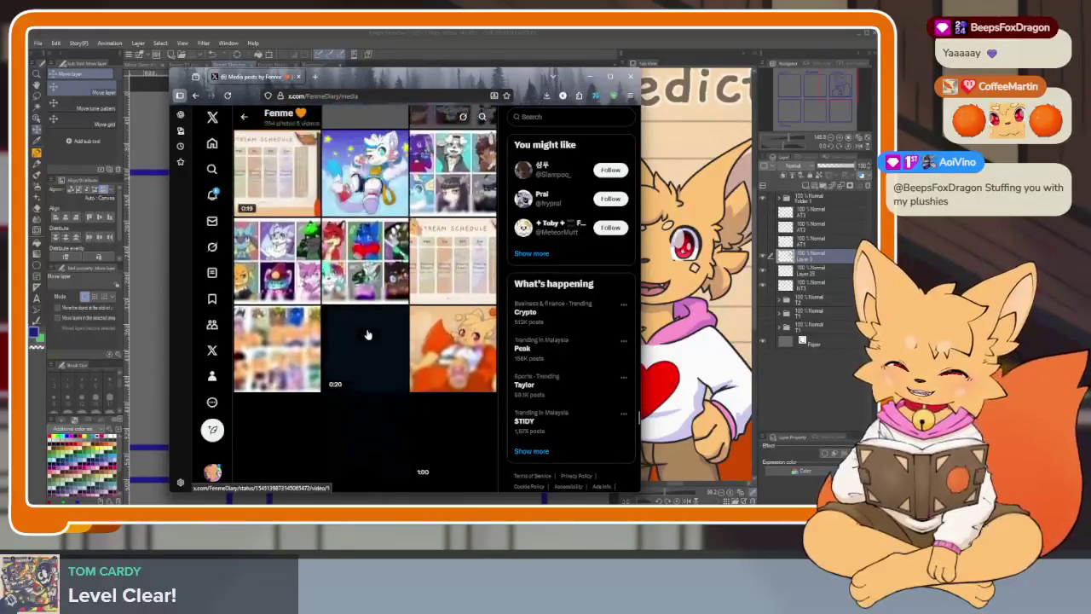
scroll(367, 332, "down", 1)
scroll(366, 329, "down", 1)
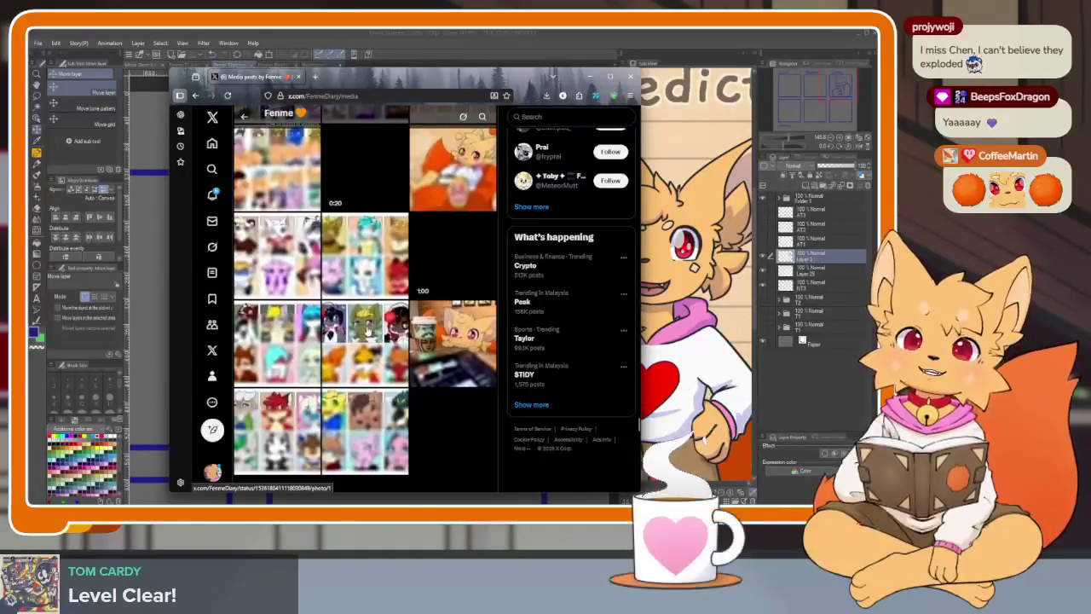
scroll(367, 331, "down", 2)
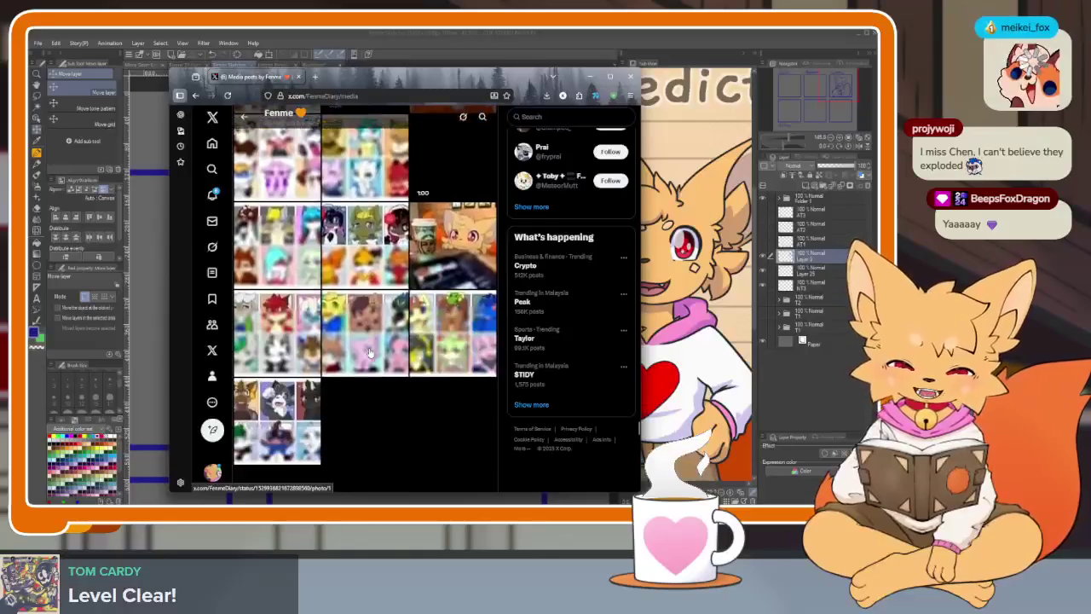
scroll(369, 352, "down", 1)
scroll(370, 352, "down", 1)
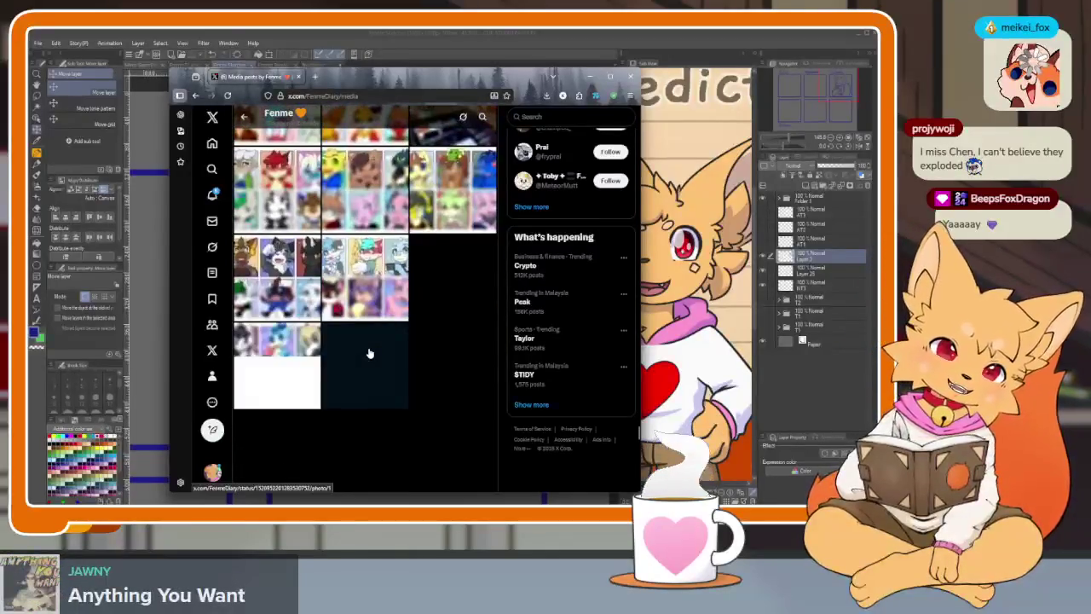
scroll(369, 352, "down", 2)
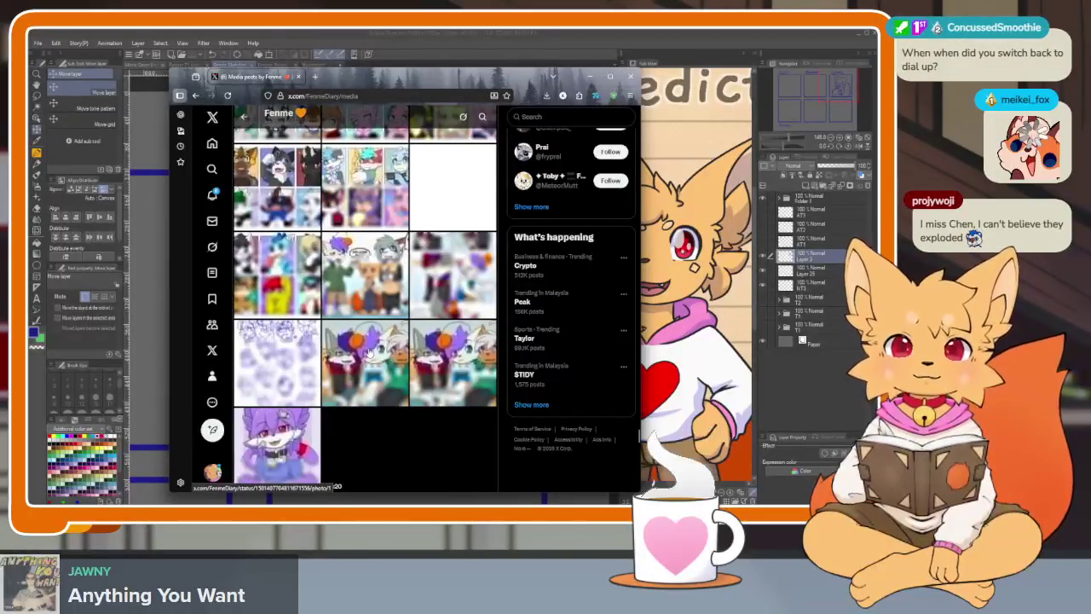
scroll(369, 352, "down", 1)
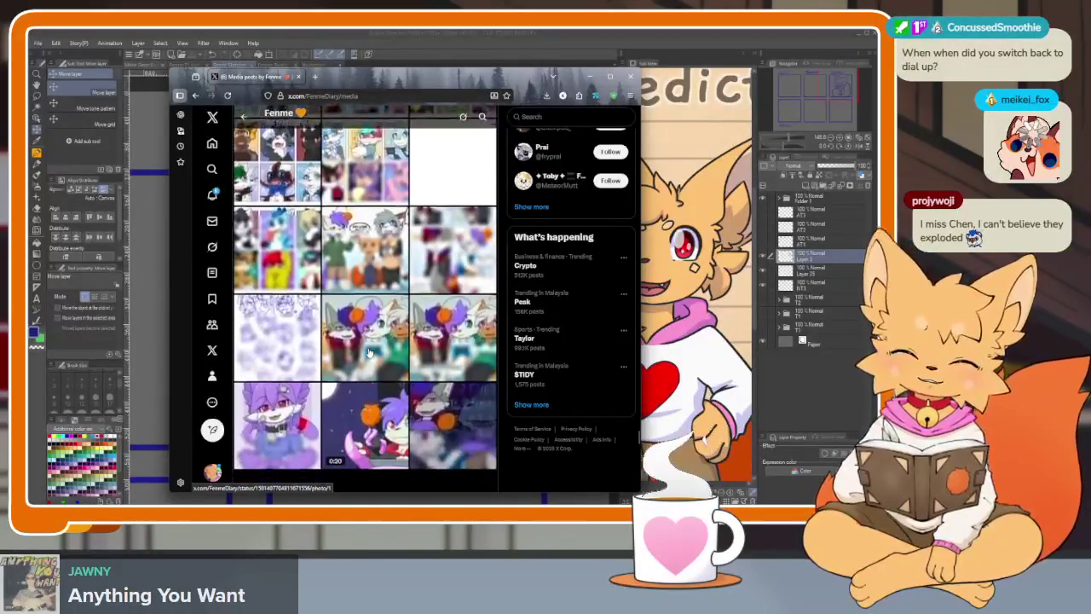
scroll(369, 352, "down", 2)
scroll(366, 348, "down", 2)
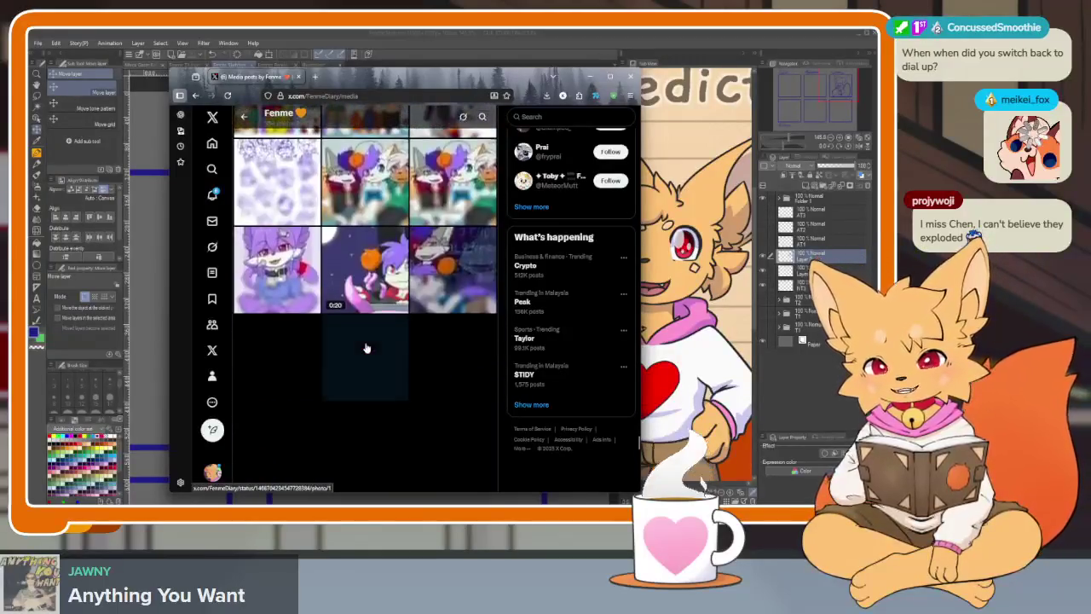
scroll(367, 348, "down", 2)
scroll(366, 348, "down", 2)
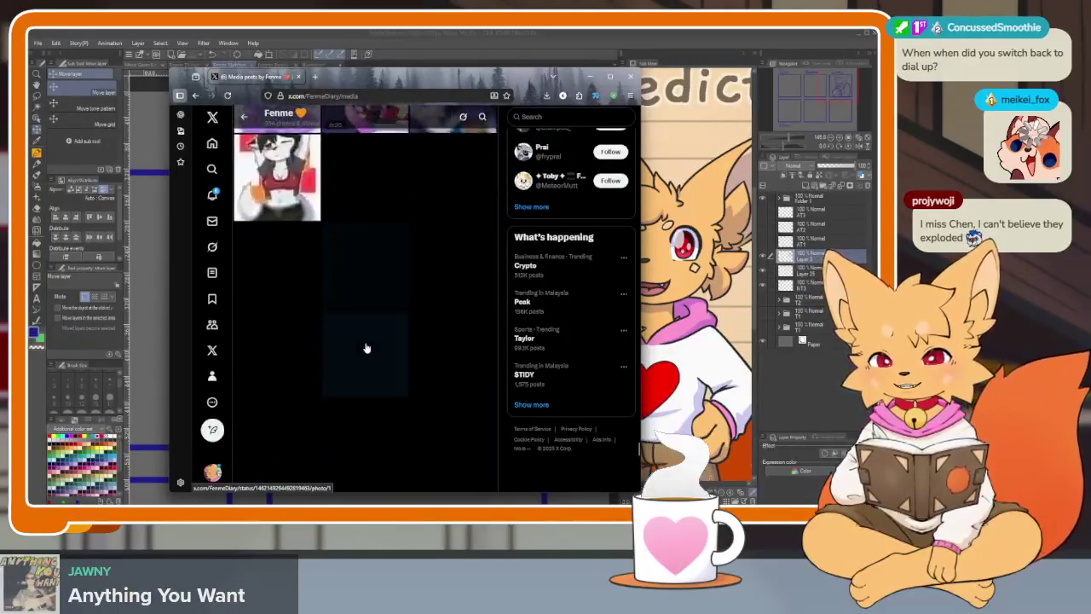
scroll(366, 348, "up", 1)
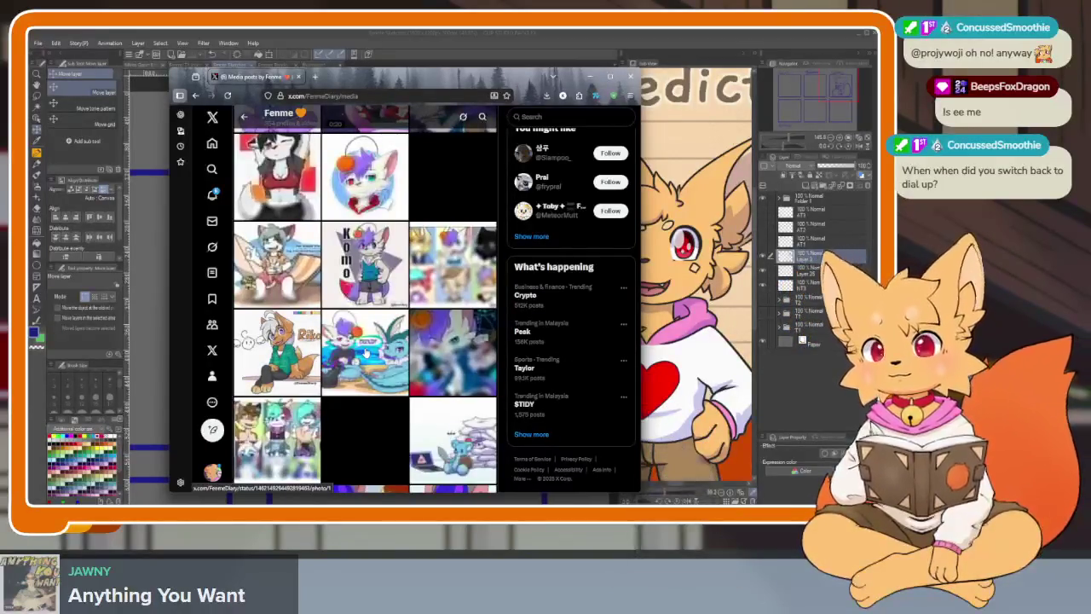
scroll(357, 327, "down", 3)
scroll(357, 329, "down", 2)
scroll(358, 331, "down", 2)
scroll(358, 332, "down", 2)
scroll(357, 333, "down", 3)
scroll(357, 332, "down", 3)
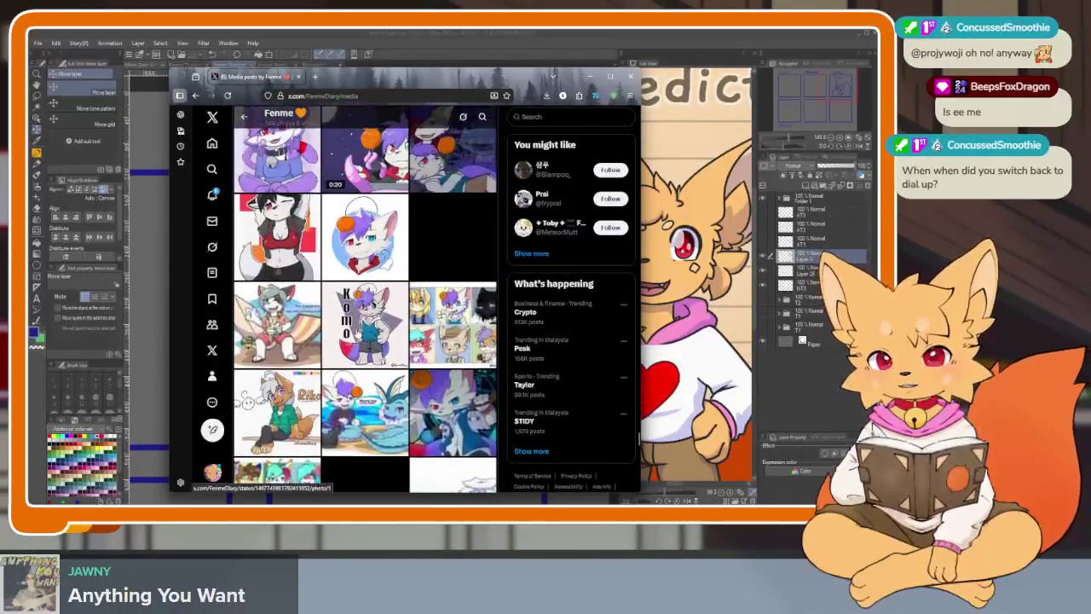
scroll(357, 332, "down", 1)
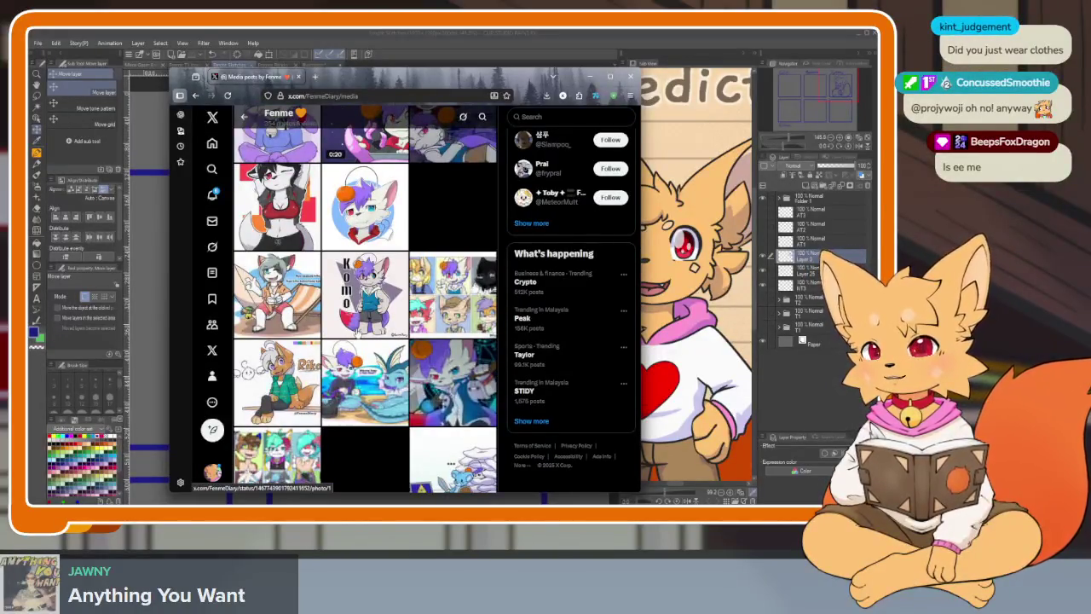
scroll(355, 328, "down", 1)
scroll(358, 332, "down", 1)
scroll(358, 333, "up", 1)
scroll(358, 332, "up", 1)
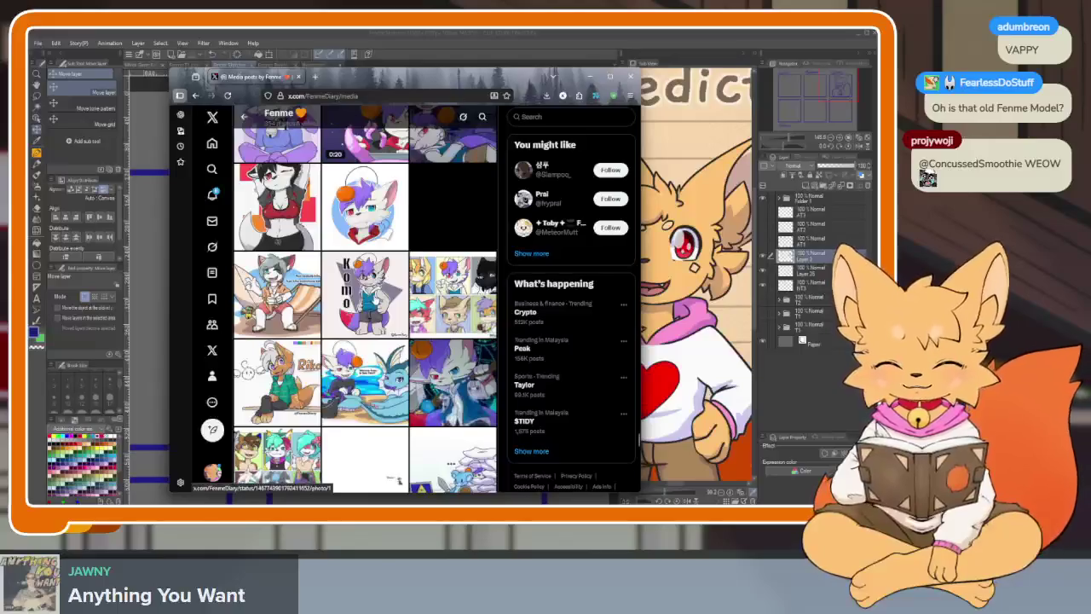
scroll(365, 298, "down", 1)
scroll(394, 421, "up", 2)
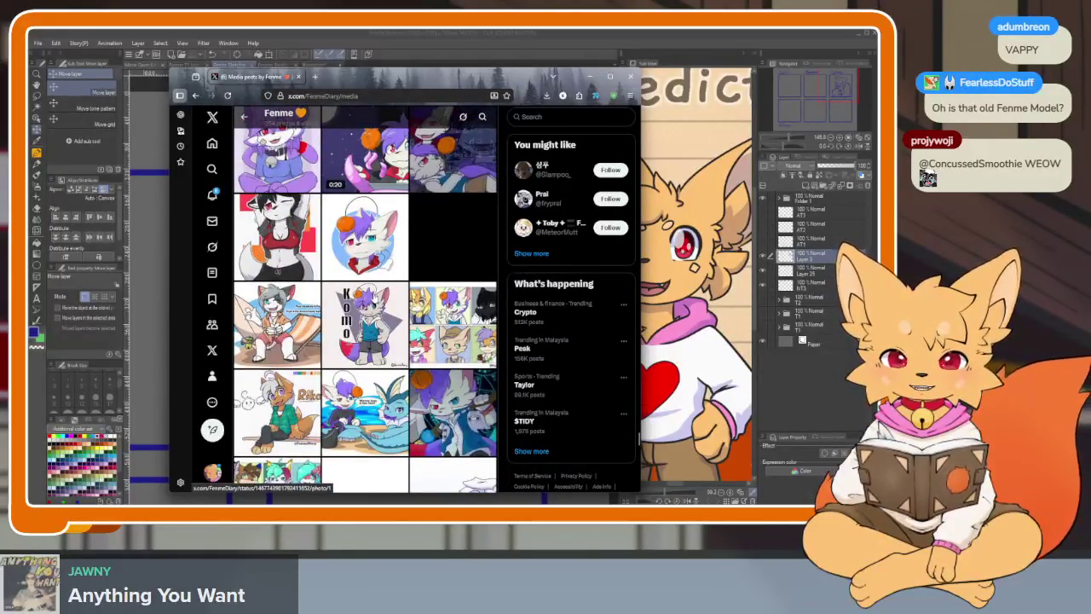
scroll(365, 298, "up", 3)
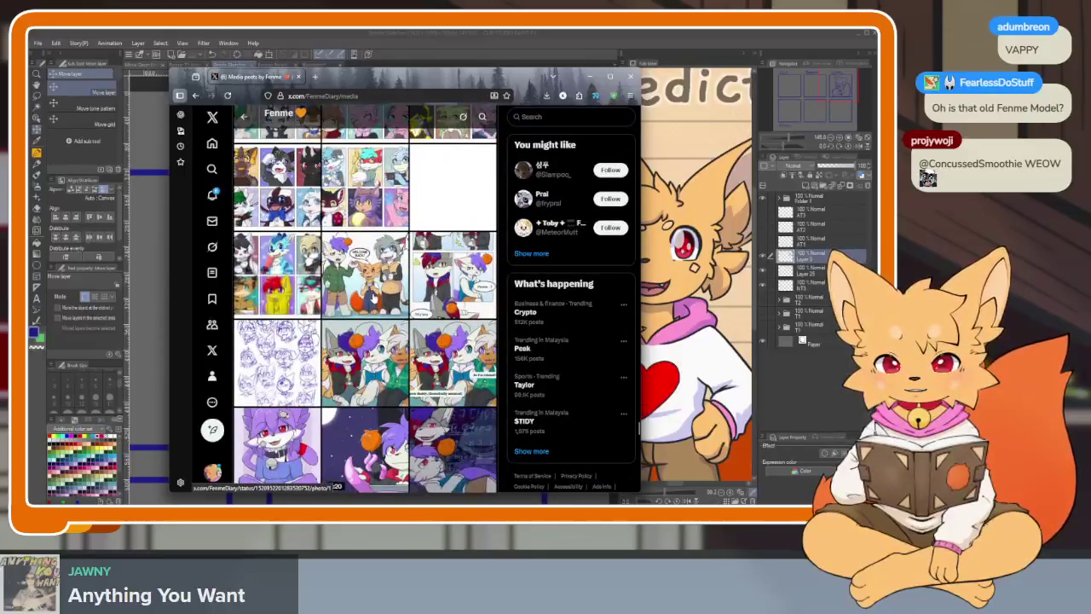
scroll(373, 298, "down", 1)
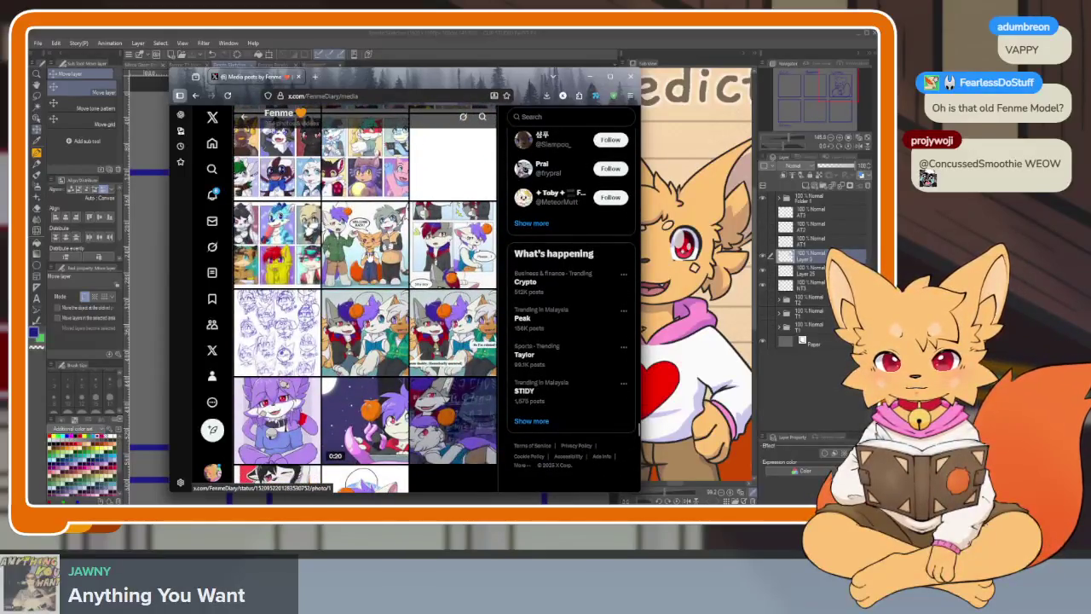
scroll(388, 285, "up", 1)
scroll(379, 299, "up", 1)
scroll(371, 324, "up", 1)
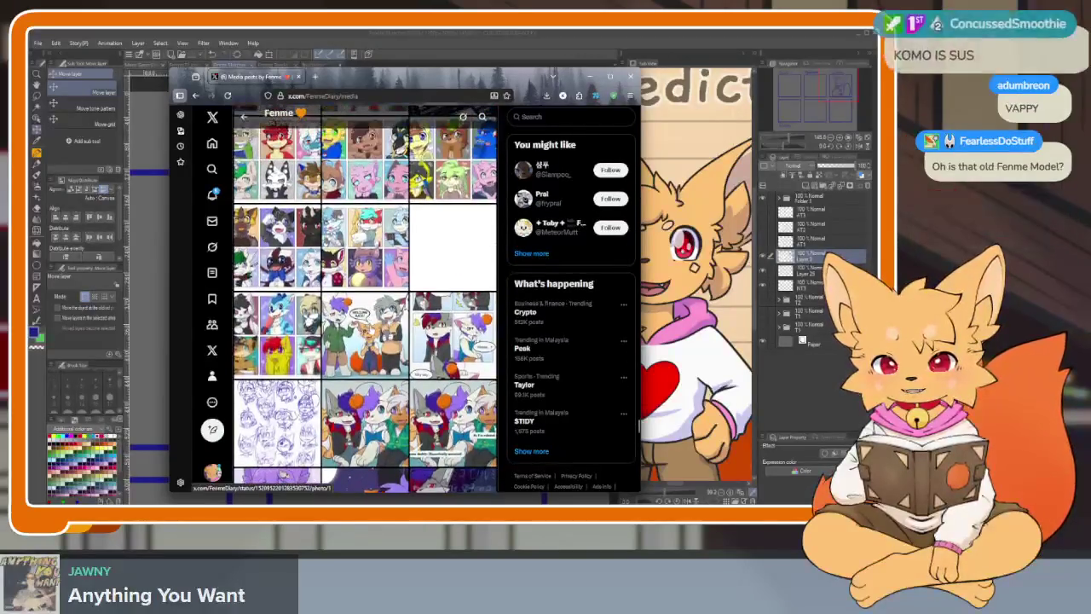
scroll(381, 341, "down", 1)
scroll(382, 341, "down", 1)
scroll(381, 343, "down", 1)
scroll(382, 345, "down", 1)
scroll(382, 344, "down", 1)
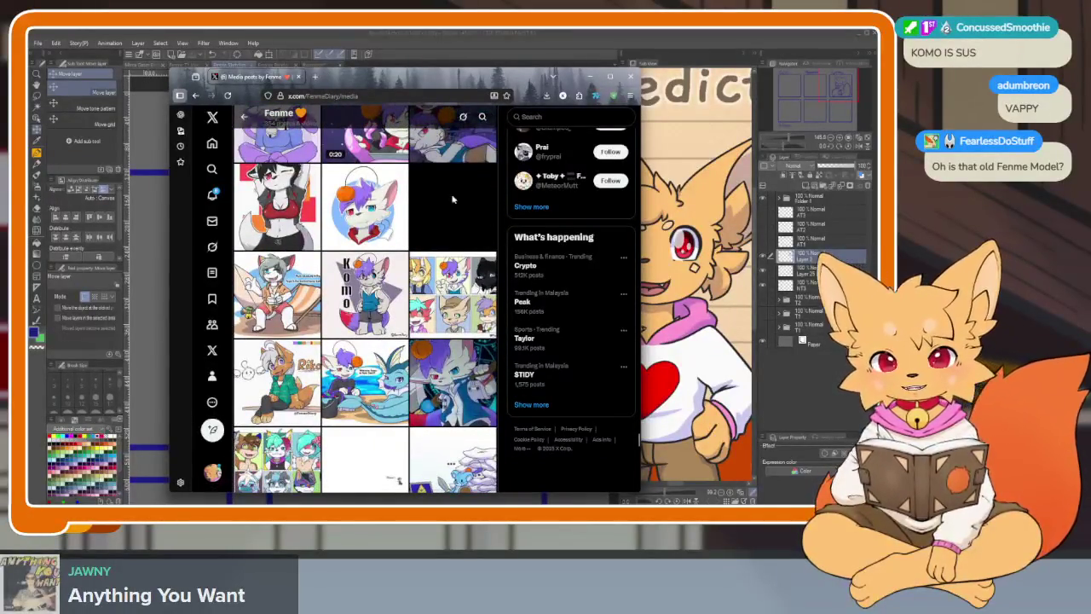
scroll(466, 255, "up", 1)
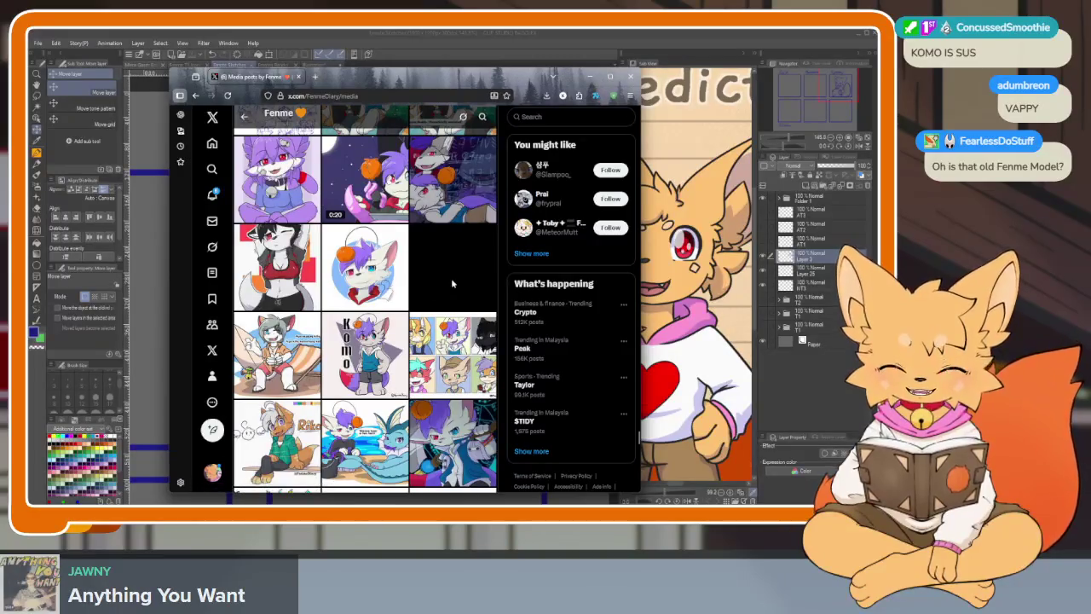
scroll(451, 278, "down", 5)
scroll(451, 281, "down", 5)
scroll(451, 283, "down", 5)
scroll(451, 286, "down", 5)
scroll(451, 286, "down", 3)
scroll(451, 286, "down", 3)
scroll(374, 261, "down", 3)
scroll(373, 262, "down", 3)
scroll(374, 261, "down", 3)
scroll(373, 260, "down", 3)
scroll(373, 261, "down", 3)
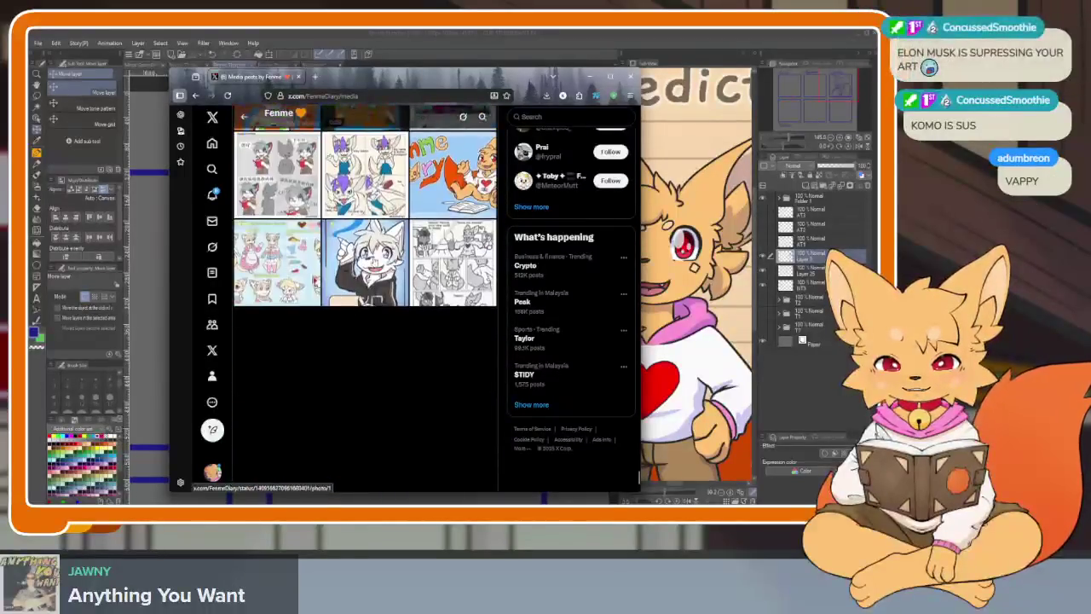
scroll(374, 261, "down", 2)
scroll(377, 333, "down", 3)
scroll(381, 367, "down", 3)
scroll(381, 368, "down", 3)
scroll(381, 369, "down", 3)
scroll(381, 368, "down", 3)
scroll(381, 368, "down", 3)
scroll(381, 368, "up", 1)
scroll(381, 369, "up", 2)
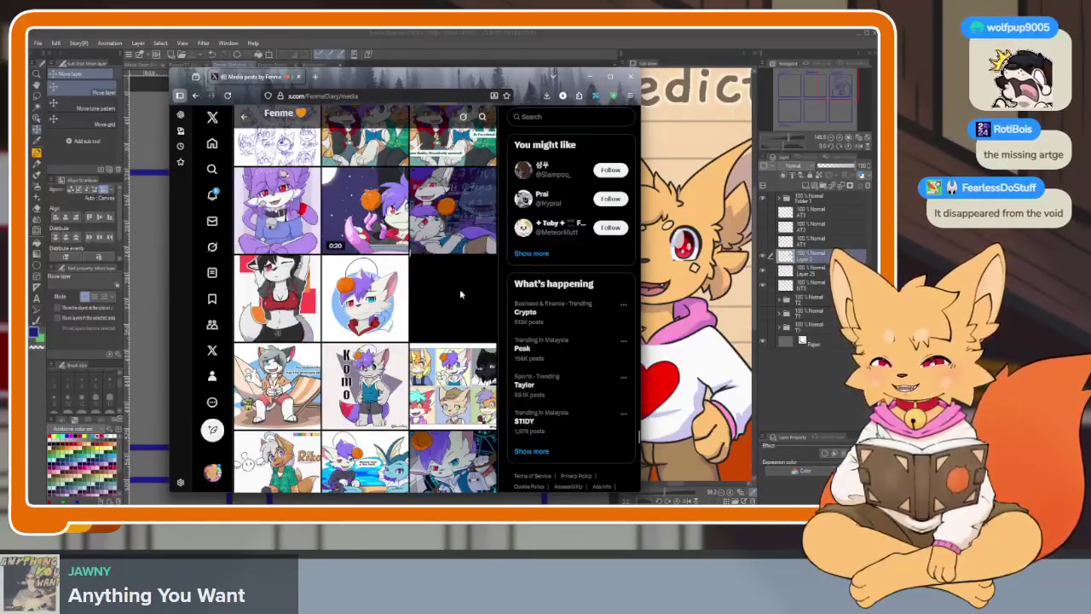
scroll(459, 294, "up", 2)
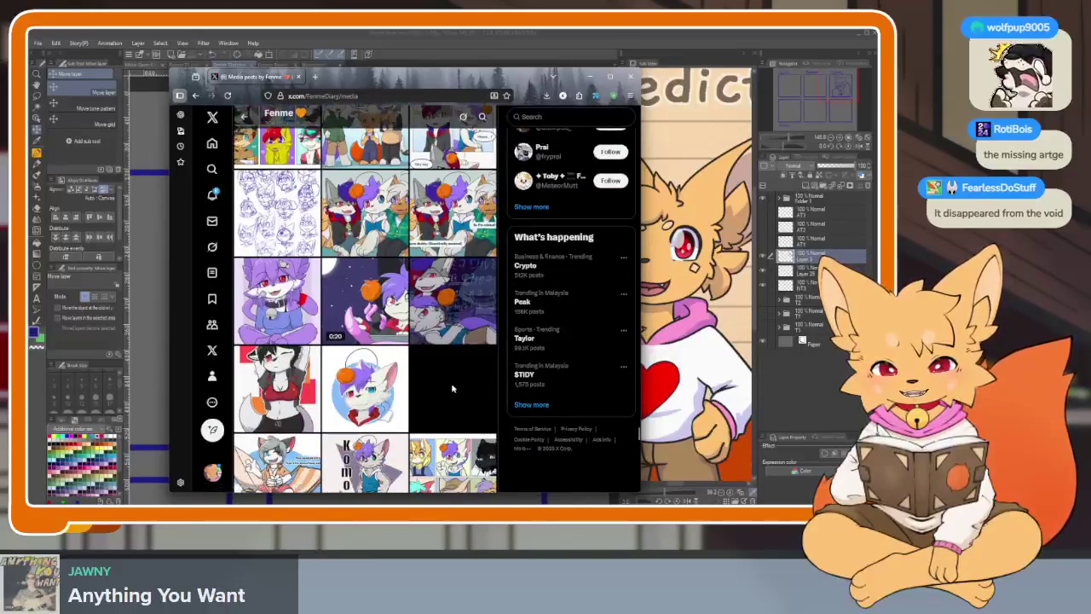
scroll(453, 388, "up", 5)
scroll(411, 316, "up", 3)
scroll(409, 328, "up", 3)
scroll(408, 341, "up", 3)
scroll(407, 361, "up", 3)
scroll(406, 362, "up", 3)
scroll(407, 361, "up", 3)
scroll(407, 362, "up", 3)
scroll(406, 361, "up", 3)
scroll(405, 360, "up", 3)
scroll(405, 361, "up", 3)
scroll(405, 361, "up", 3)
scroll(404, 360, "up", 3)
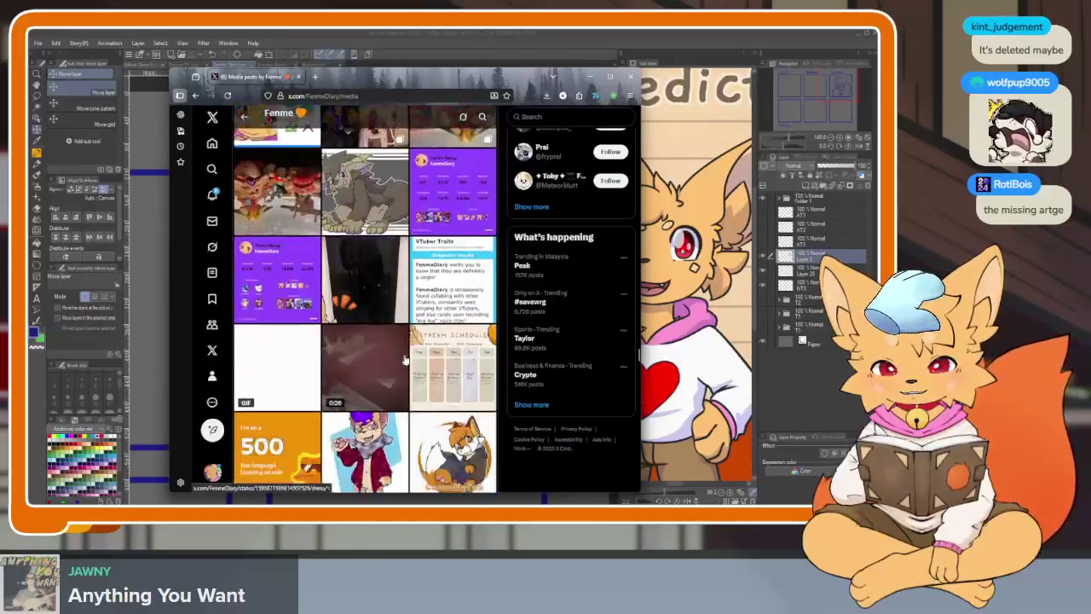
scroll(405, 361, "down", 3)
scroll(406, 361, "down", 3)
scroll(406, 362, "down", 3)
scroll(406, 362, "down", 3)
scroll(407, 362, "down", 3)
scroll(407, 362, "down", 3)
scroll(407, 362, "down", 3)
scroll(445, 270, "down", 3)
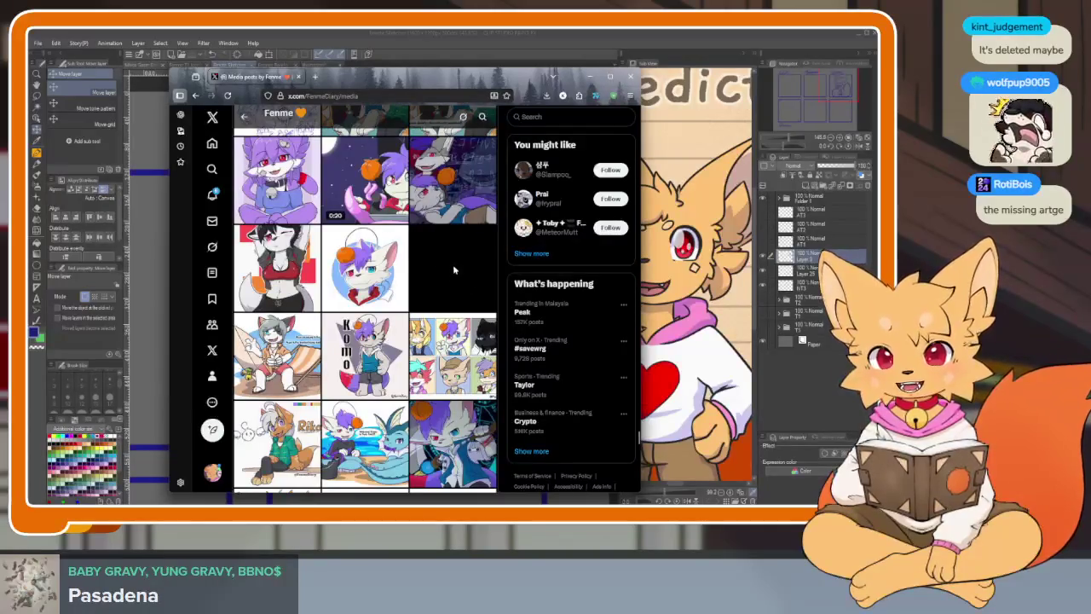
scroll(455, 269, "down", 5)
scroll(455, 269, "down", 5)
scroll(456, 268, "down", 5)
scroll(455, 269, "down", 5)
scroll(450, 373, "up", 3)
scroll(449, 373, "up", 3)
scroll(449, 373, "up", 3)
scroll(450, 373, "up", 3)
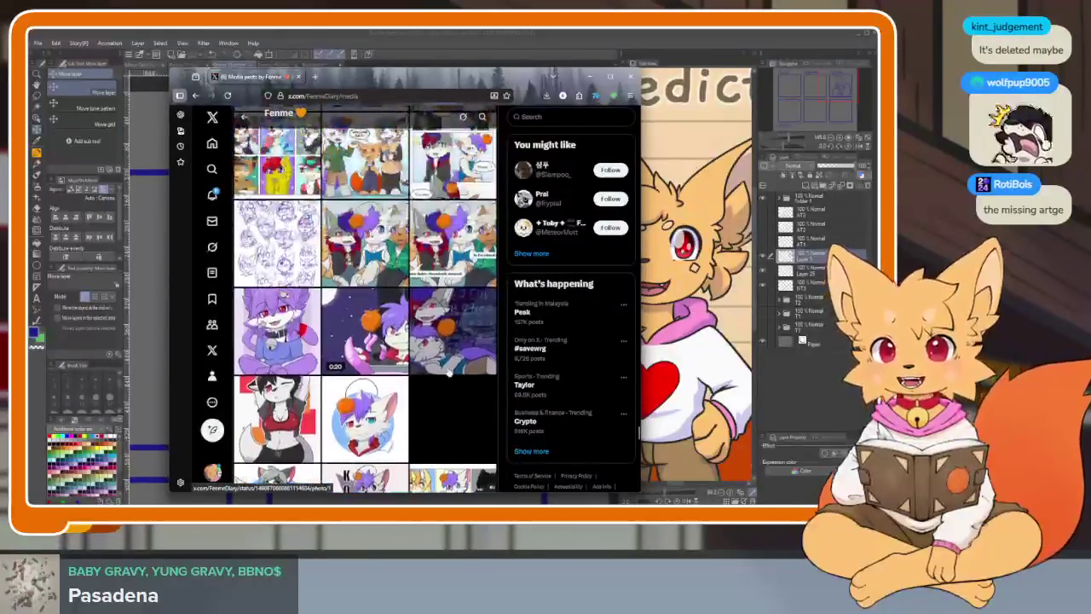
scroll(445, 420, "up", 3)
scroll(445, 420, "up", 5)
scroll(446, 419, "up", 5)
scroll(445, 419, "up", 5)
scroll(445, 420, "up", 5)
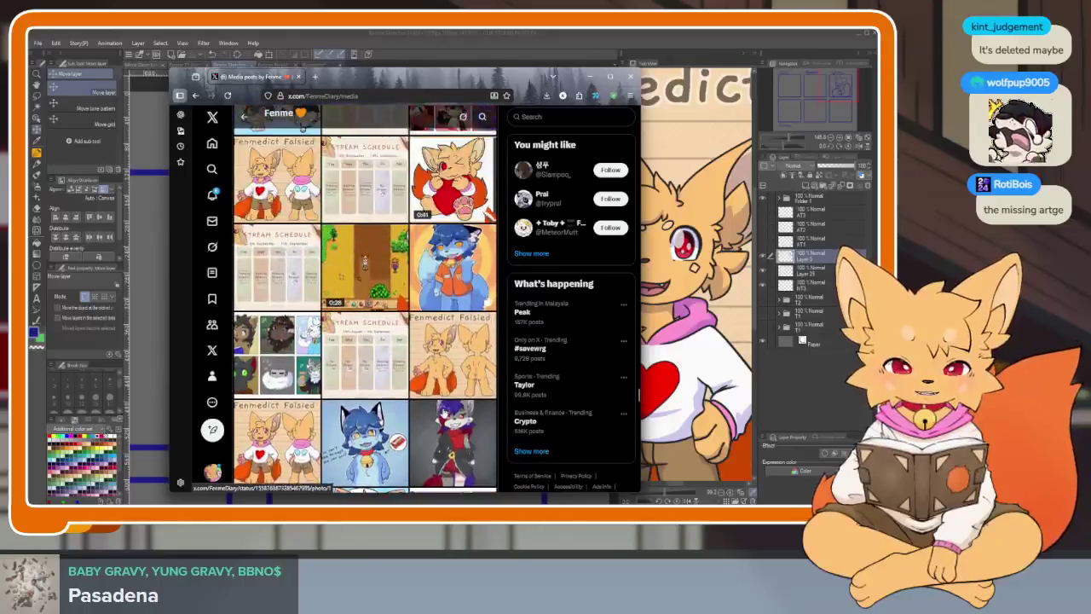
scroll(445, 420, "up", 5)
scroll(445, 420, "up", 5)
scroll(445, 420, "up", 3)
scroll(445, 419, "up", 5)
scroll(445, 420, "up", 5)
scroll(445, 420, "up", 5)
scroll(452, 392, "up", 5)
scroll(466, 350, "up", 5)
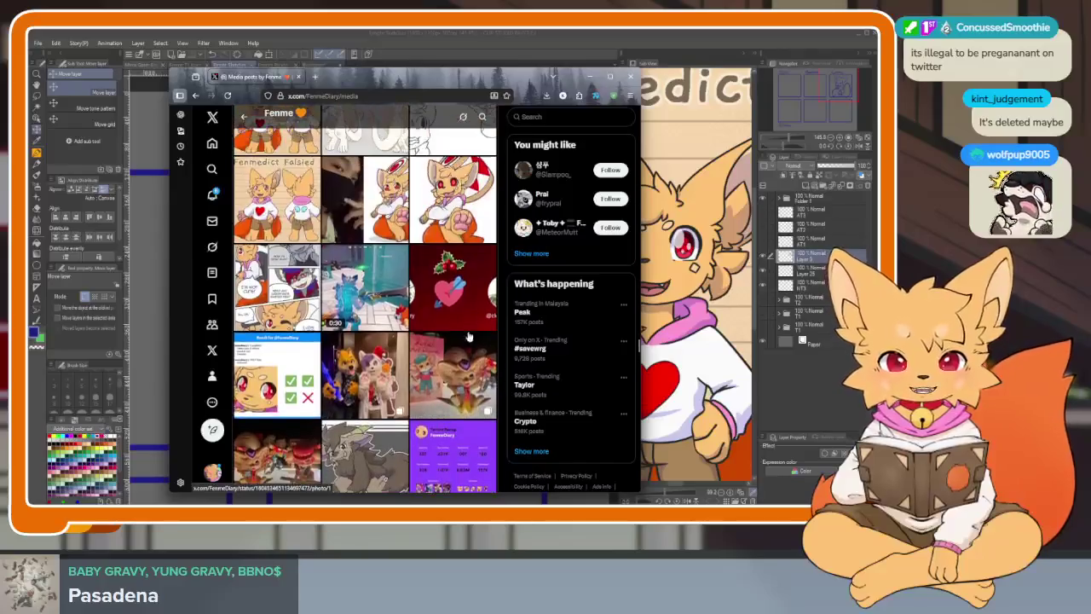
left_click(633, 78)
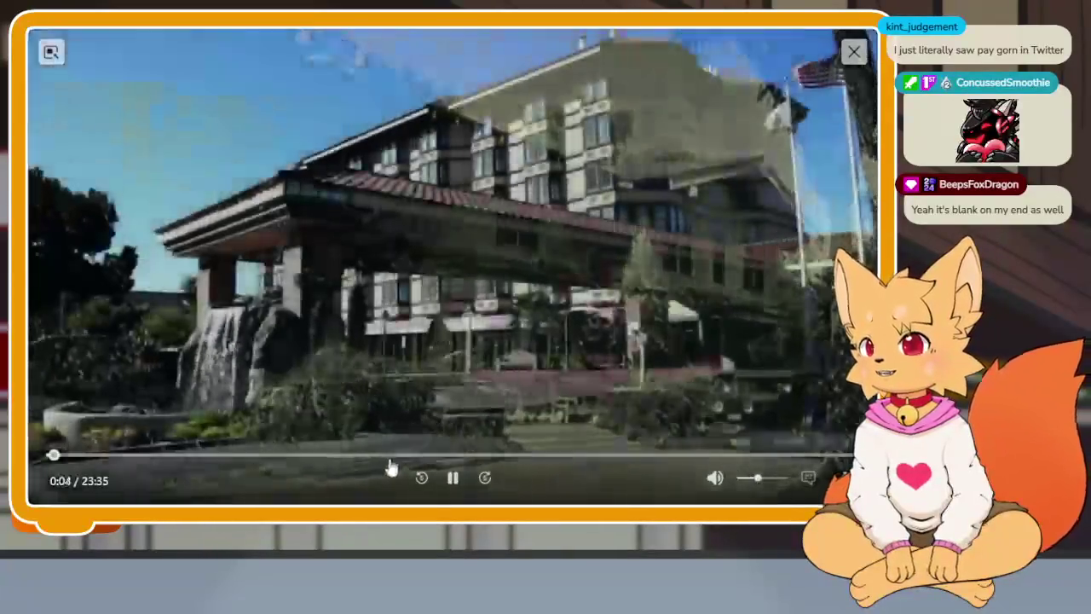
Pause the hotel video at 0:04
left_click(453, 478)
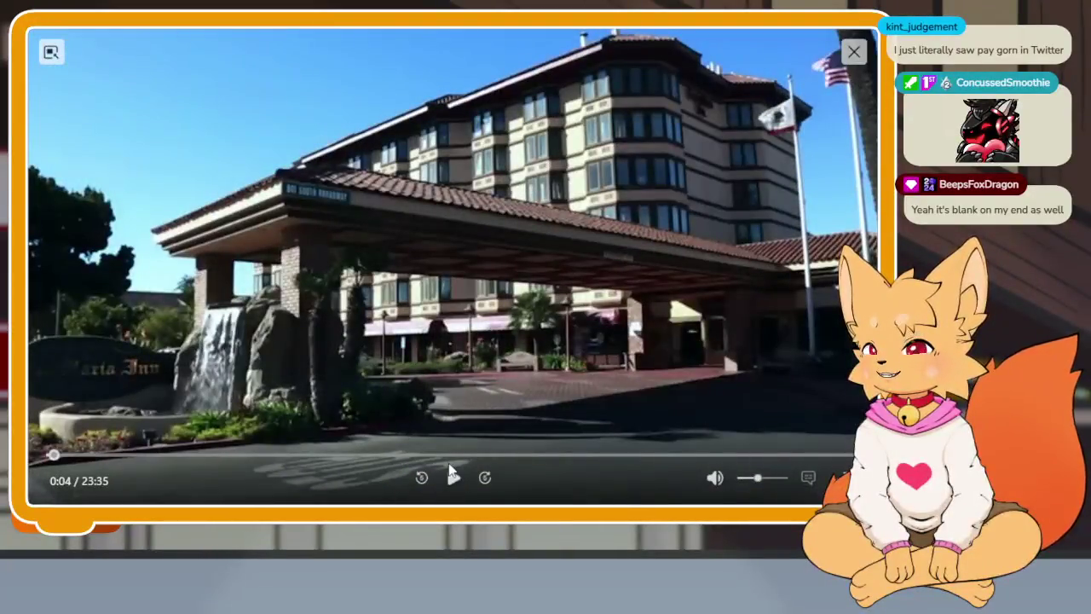